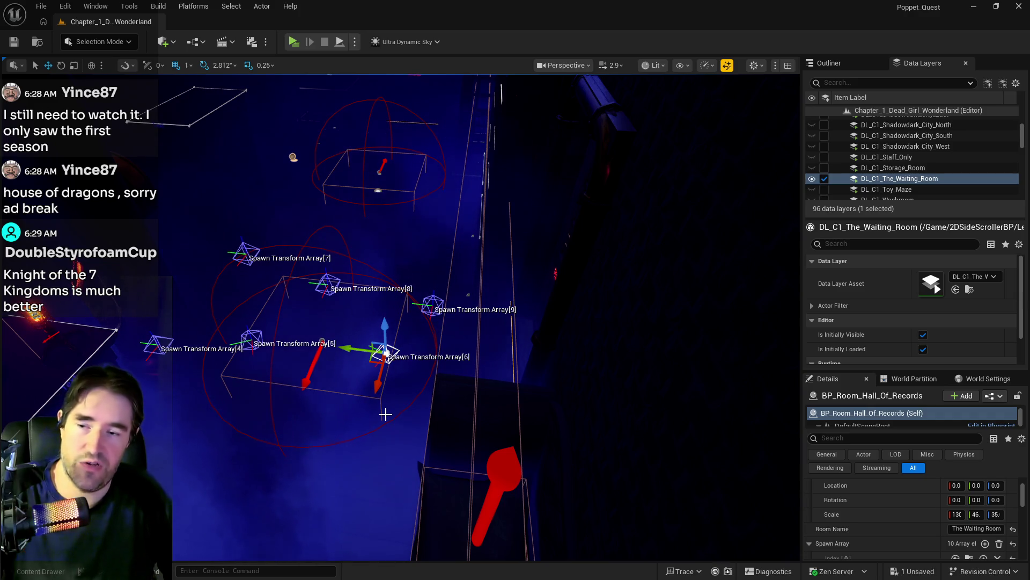
Step: Drag Spawn Transform Array[5], [6] and [4] down-right to spread them across the room
{"action": "left_click_drag", "start_coordinate": [402, 342], "coordinate": [370, 304]}
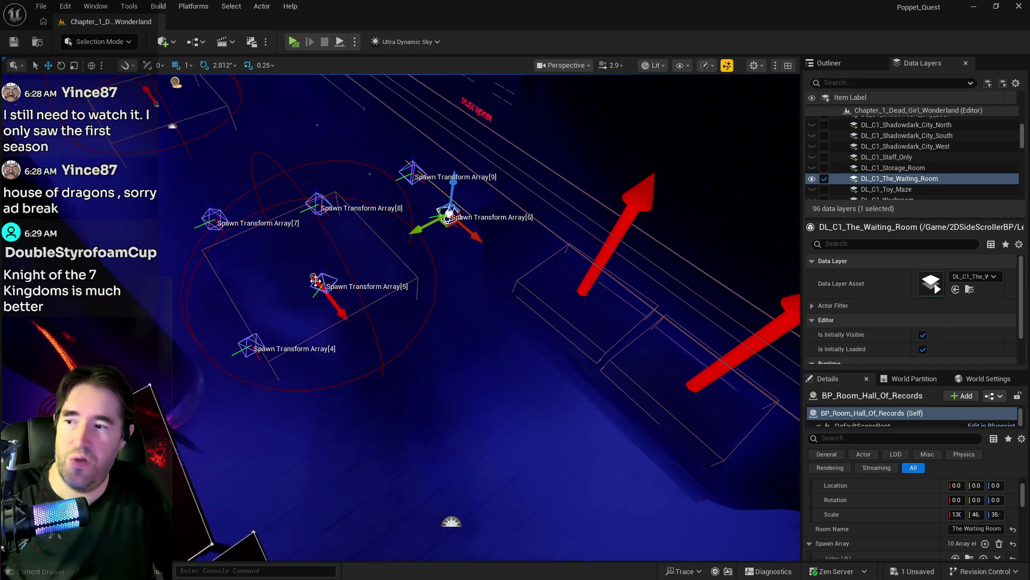
{"action": "left_click_drag", "start_coordinate": [315, 280], "coordinate": [342, 308]}
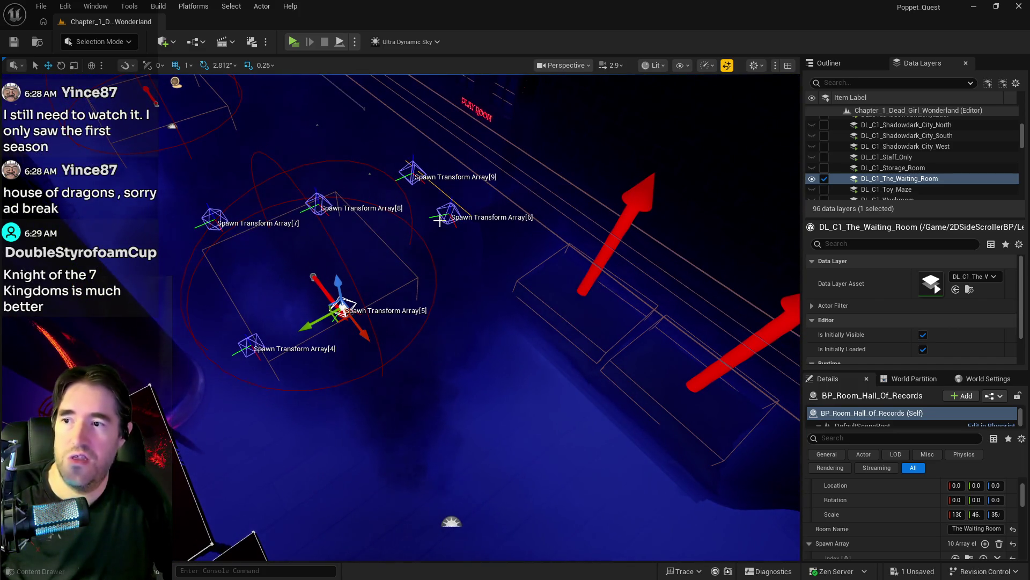
{"action": "left_click", "coordinate": [440, 220]}
{"action": "left_click_drag", "start_coordinate": [479, 234], "coordinate": [492, 248]}
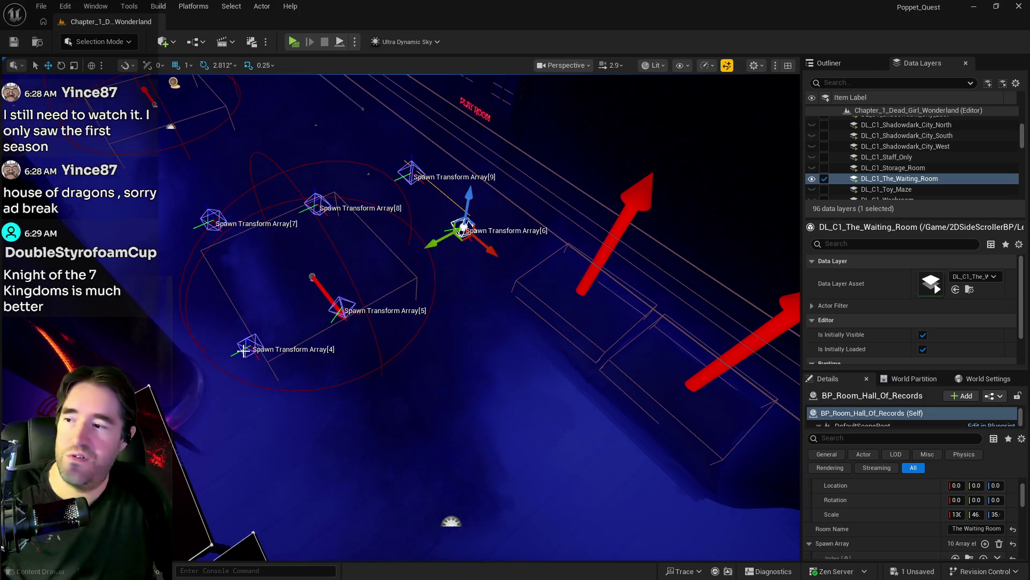
{"action": "left_click", "coordinate": [244, 350]}
{"action": "left_click_drag", "start_coordinate": [246, 351], "coordinate": [285, 346]}
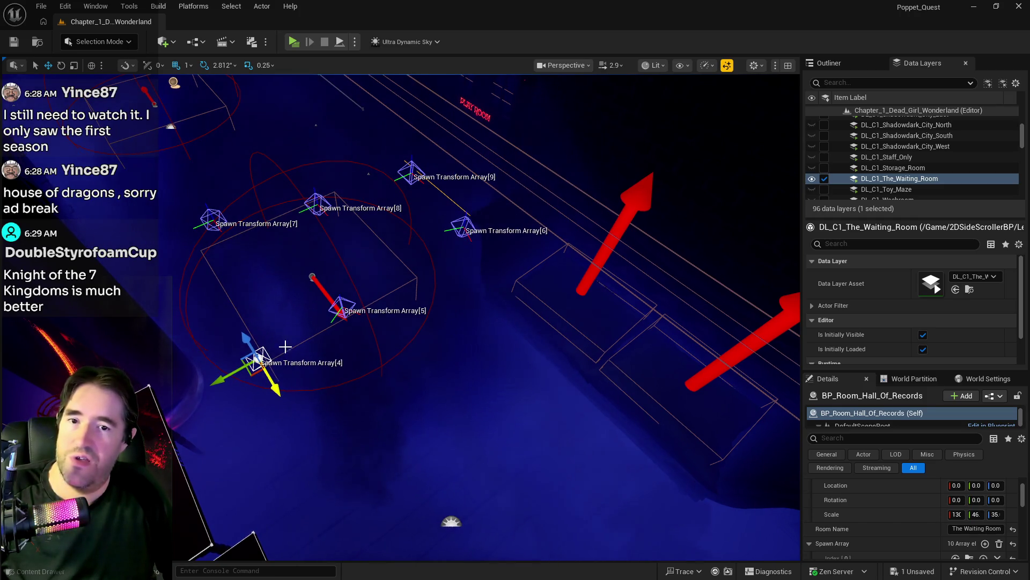
{"action": "left_click", "coordinate": [335, 312]}
Step: Nudge Spawn Transform Array[5] slightly further along its yellow gizmo axis
{"action": "left_click_drag", "start_coordinate": [356, 324], "coordinate": [364, 329]}
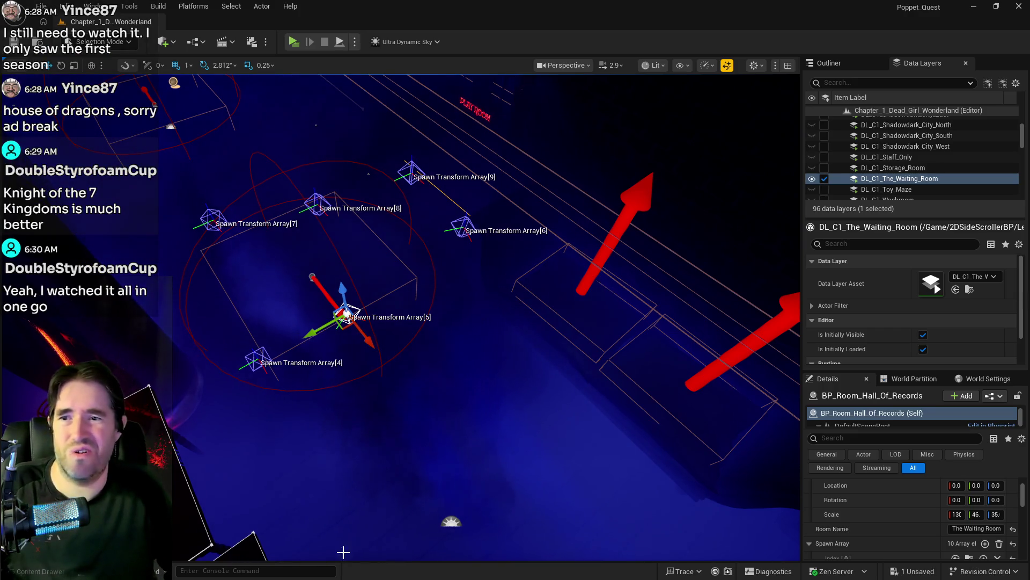
Step: Shift Spawn Transform Array[9] left and move Array[8] up beside it
{"action": "left_click_drag", "start_coordinate": [343, 552], "coordinate": [343, 552]}
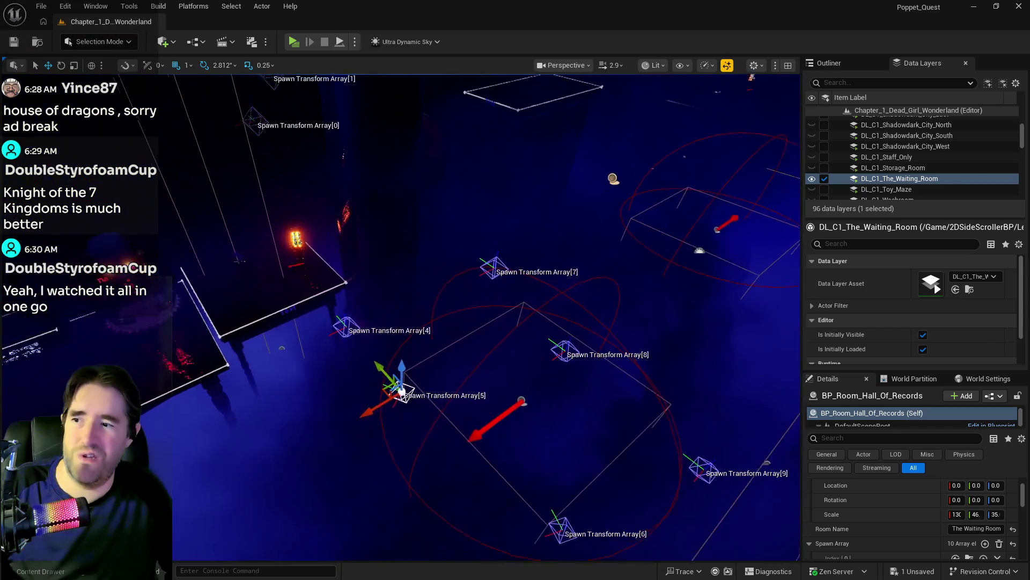
{"action": "left_click_drag", "start_coordinate": [478, 432], "coordinate": [478, 433]}
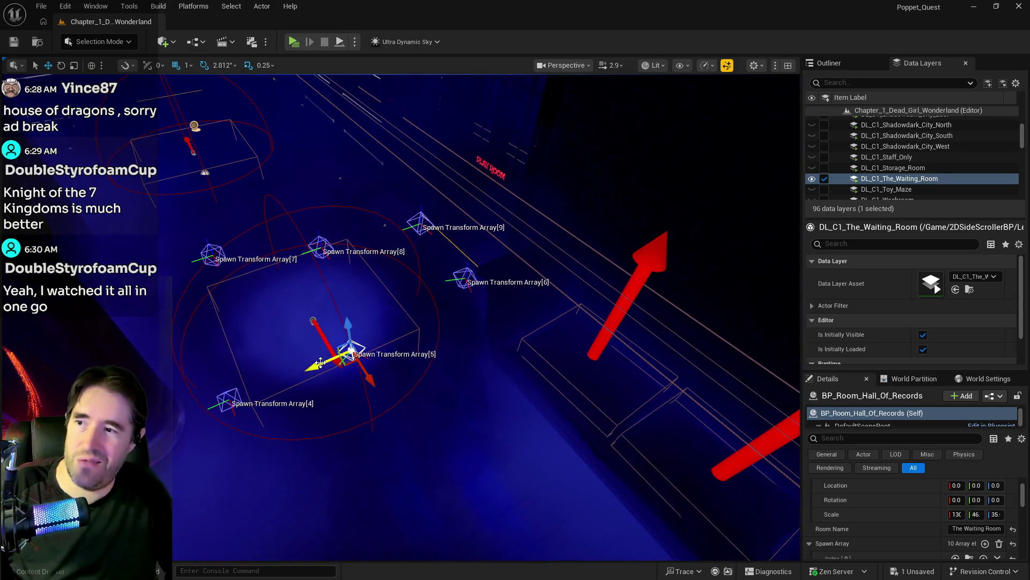
{"action": "key", "text": "f"}
{"action": "mouse_move", "coordinate": [569, 318]}
{"action": "left_mouse_down"}
{"action": "mouse_move", "coordinate": [322, 292]}
{"action": "mouse_move", "coordinate": [354, 278]}
{"action": "left_mouse_up"}
{"action": "left_click", "coordinate": [594, 328]}
{"action": "left_click_drag", "start_coordinate": [482, 339], "coordinate": [482, 339]}
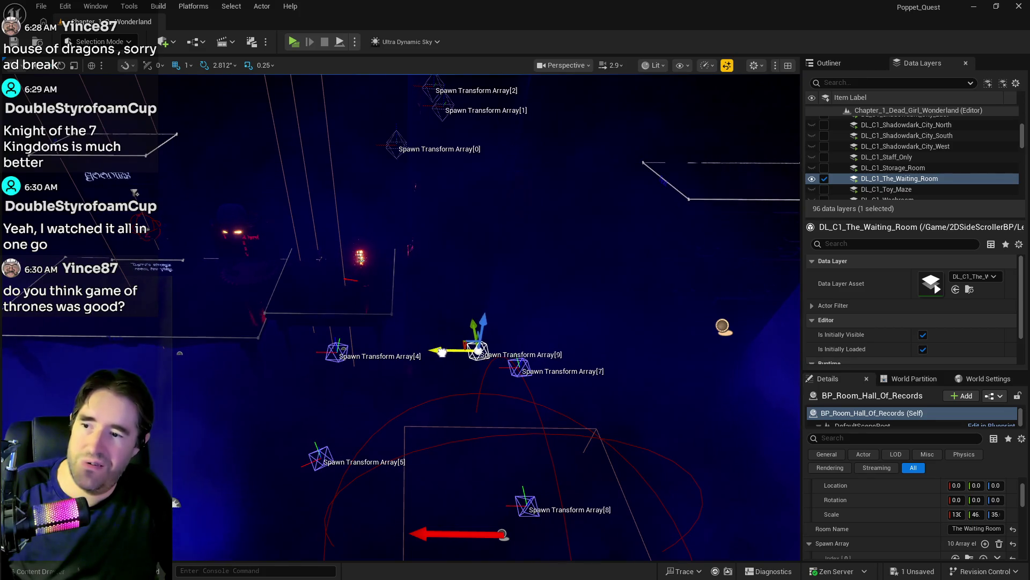
{"action": "mouse_move", "coordinate": [525, 505]}
{"action": "left_mouse_down"}
{"action": "mouse_move", "coordinate": [485, 340]}
{"action": "mouse_move", "coordinate": [538, 356]}
{"action": "left_mouse_up"}
Step: Move Spawn Transform Array[7] right, then down-left into the room
{"action": "left_click_drag", "start_coordinate": [561, 321], "coordinate": [562, 321]}
{"action": "mouse_move", "coordinate": [431, 371]}
{"action": "left_mouse_down"}
{"action": "mouse_move", "coordinate": [414, 398]}
{"action": "mouse_move", "coordinate": [445, 381]}
{"action": "left_mouse_up"}
{"action": "key", "text": "d"}
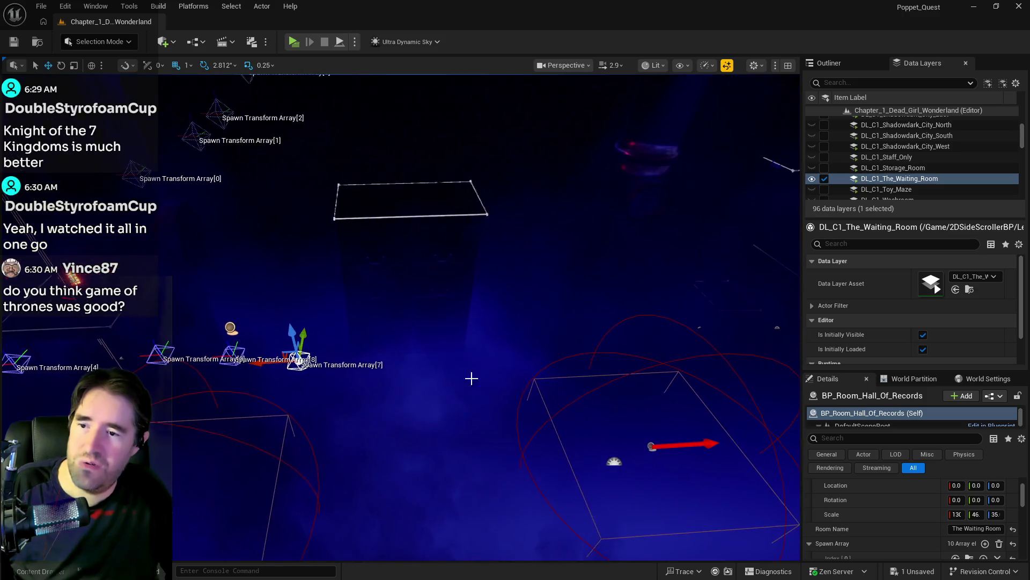
{"action": "left_click_drag", "start_coordinate": [268, 358], "coordinate": [639, 348]}
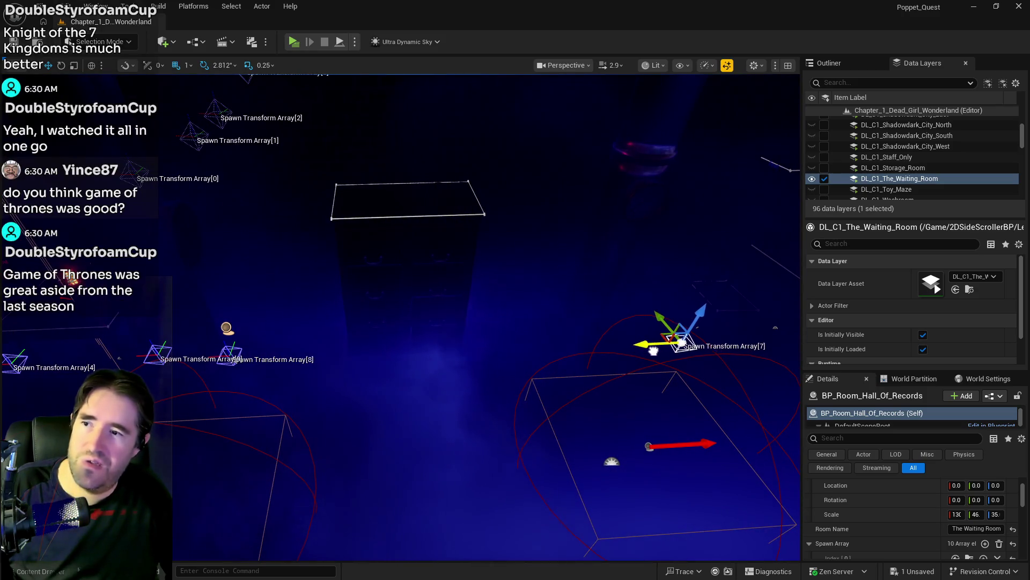
{"action": "left_click_drag", "start_coordinate": [685, 314], "coordinate": [685, 314]}
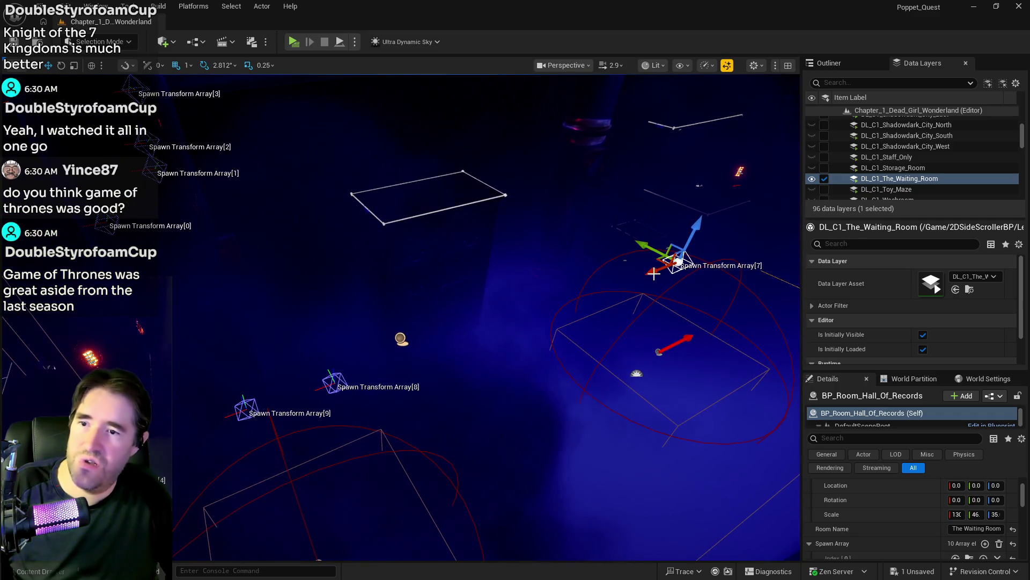
{"action": "mouse_move", "coordinate": [671, 263]}
{"action": "left_mouse_down"}
{"action": "mouse_move", "coordinate": [501, 329]}
{"action": "mouse_move", "coordinate": [426, 345]}
{"action": "mouse_move", "coordinate": [413, 342]}
{"action": "mouse_move", "coordinate": [407, 310]}
{"action": "left_mouse_up"}
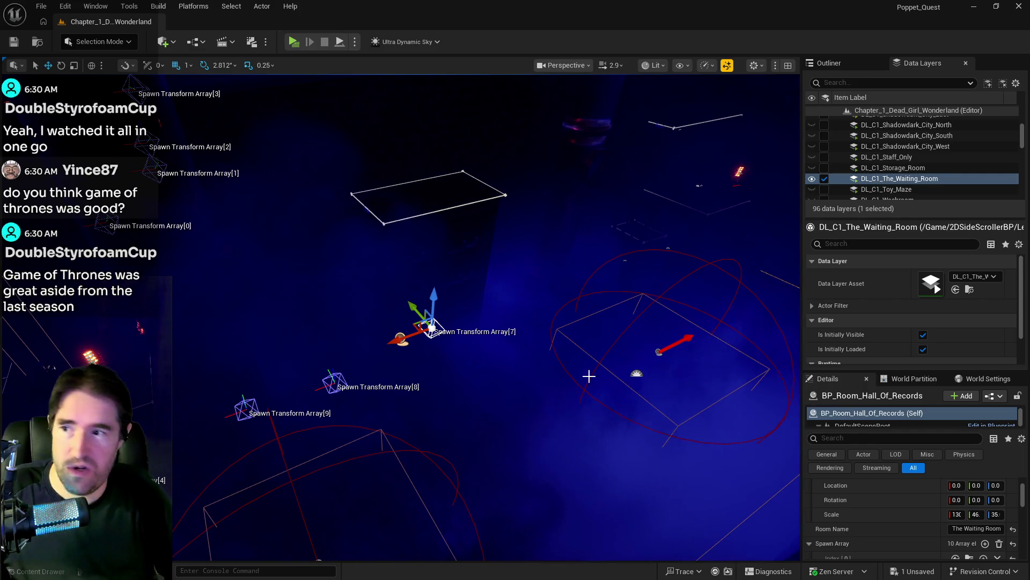
{"action": "mouse_move", "coordinate": [589, 373]}
{"action": "left_mouse_down"}
{"action": "mouse_move", "coordinate": [354, 271]}
{"action": "mouse_move", "coordinate": [504, 257]}
{"action": "mouse_move", "coordinate": [196, 243]}
{"action": "mouse_move", "coordinate": [236, 284]}
{"action": "mouse_move", "coordinate": [275, 357]}
{"action": "mouse_move", "coordinate": [414, 357]}
{"action": "mouse_move", "coordinate": [556, 265]}
{"action": "mouse_move", "coordinate": [637, 257]}
{"action": "mouse_move", "coordinate": [606, 252]}
{"action": "mouse_move", "coordinate": [591, 220]}
{"action": "mouse_move", "coordinate": [483, 237]}
{"action": "left_mouse_up"}
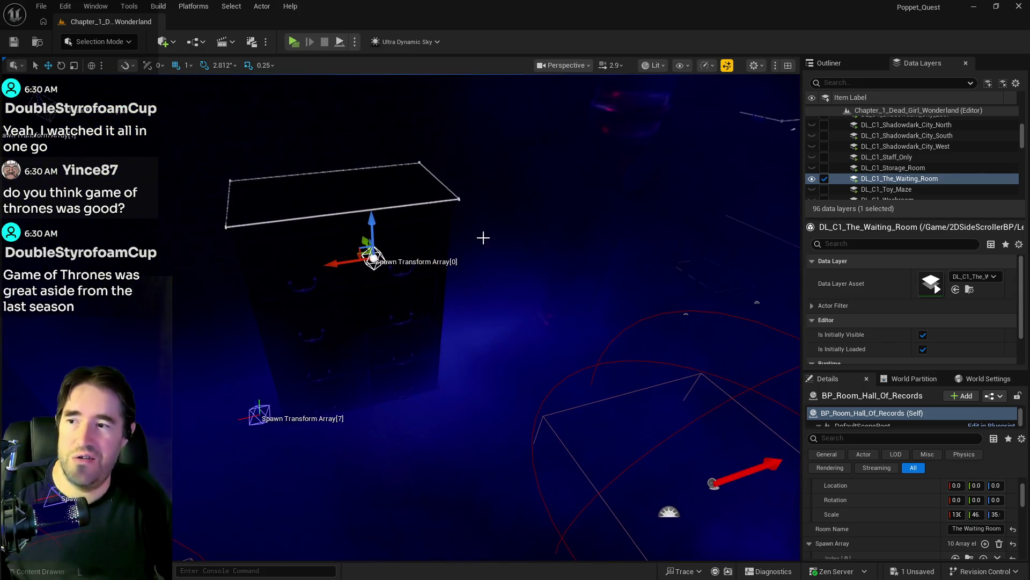
Step: Slide Spawn Transform Array[0] to the right and Array[1] to the left
{"action": "mouse_move", "coordinate": [333, 280]}
{"action": "left_mouse_down"}
{"action": "mouse_move", "coordinate": [509, 258]}
{"action": "mouse_move", "coordinate": [601, 226]}
{"action": "left_mouse_up"}
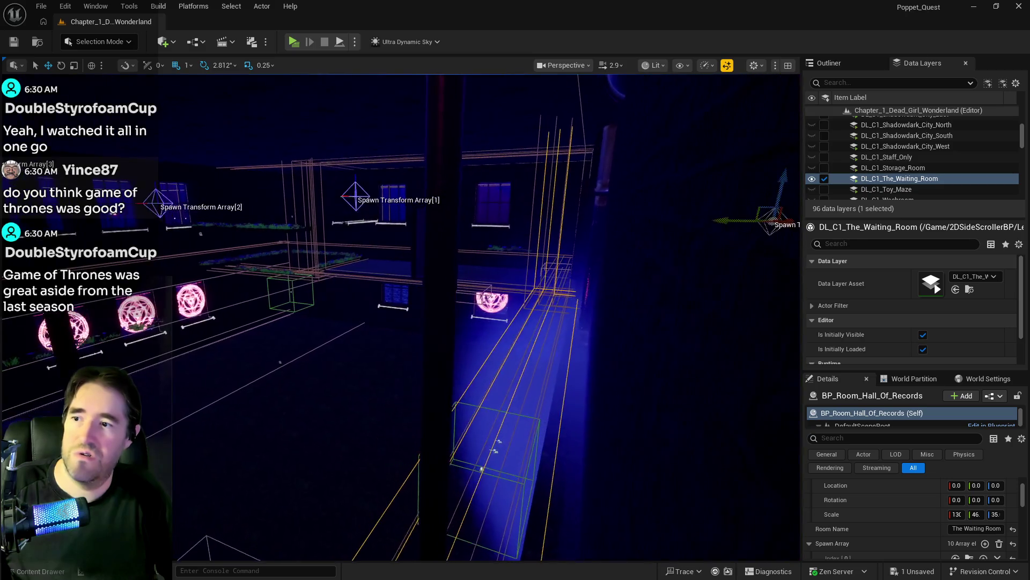
{"action": "left_click", "coordinate": [344, 195]}
{"action": "left_click_drag", "start_coordinate": [344, 195], "coordinate": [371, 144]}
{"action": "mouse_move", "coordinate": [229, 168]}
{"action": "left_mouse_down"}
{"action": "mouse_move", "coordinate": [398, 199]}
{"action": "mouse_move", "coordinate": [628, 217]}
{"action": "left_mouse_up"}
{"action": "mouse_move", "coordinate": [476, 175]}
{"action": "left_mouse_down"}
{"action": "mouse_move", "coordinate": [290, 230]}
{"action": "mouse_move", "coordinate": [621, 161]}
{"action": "mouse_move", "coordinate": [784, 164]}
{"action": "mouse_move", "coordinate": [624, 175]}
{"action": "left_mouse_up"}
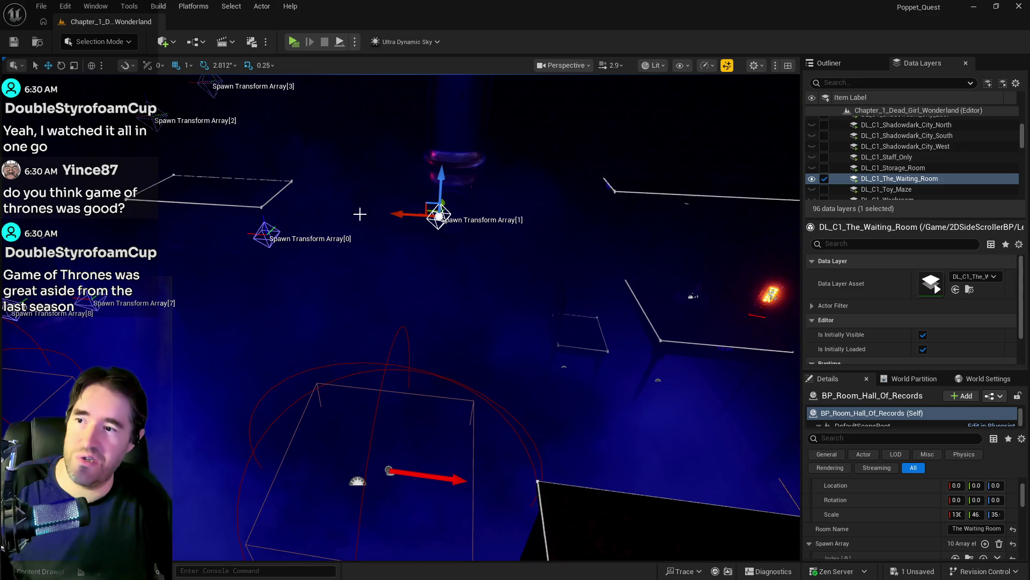
{"action": "mouse_move", "coordinate": [396, 216]}
{"action": "left_mouse_down"}
{"action": "mouse_move", "coordinate": [301, 216]}
{"action": "mouse_move", "coordinate": [350, 234]}
{"action": "left_mouse_up"}
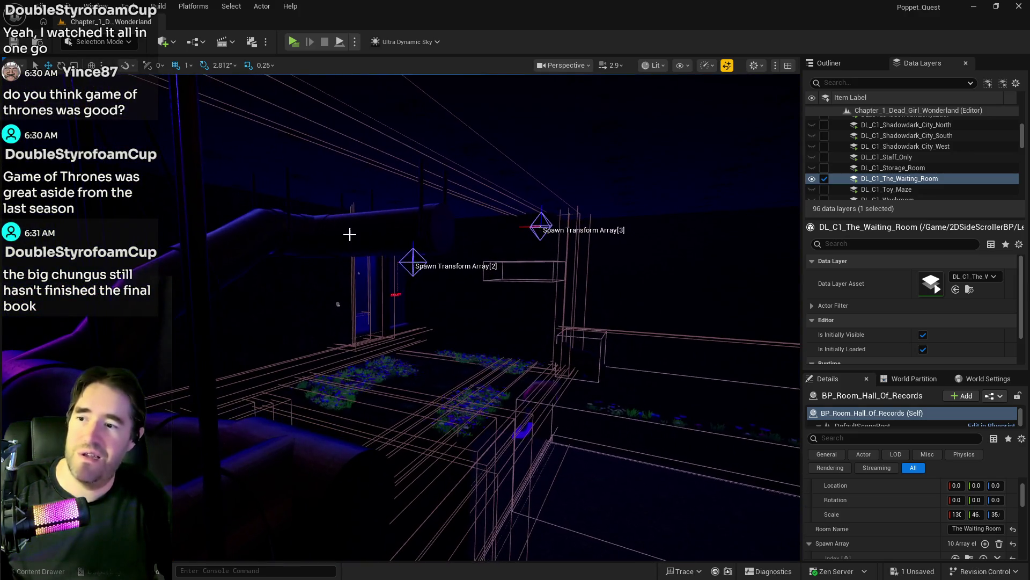
Step: Nudge Array[2] slightly left and move Array[3] right to group it with points 0–2
{"action": "mouse_move", "coordinate": [279, 268]}
{"action": "left_mouse_down"}
{"action": "mouse_move", "coordinate": [311, 290]}
{"action": "mouse_move", "coordinate": [455, 329]}
{"action": "mouse_move", "coordinate": [401, 336]}
{"action": "mouse_move", "coordinate": [690, 280]}
{"action": "mouse_move", "coordinate": [780, 278]}
{"action": "left_mouse_up"}
{"action": "mouse_move", "coordinate": [483, 322]}
{"action": "left_mouse_down"}
{"action": "mouse_move", "coordinate": [435, 324]}
{"action": "mouse_move", "coordinate": [557, 245]}
{"action": "left_mouse_up"}
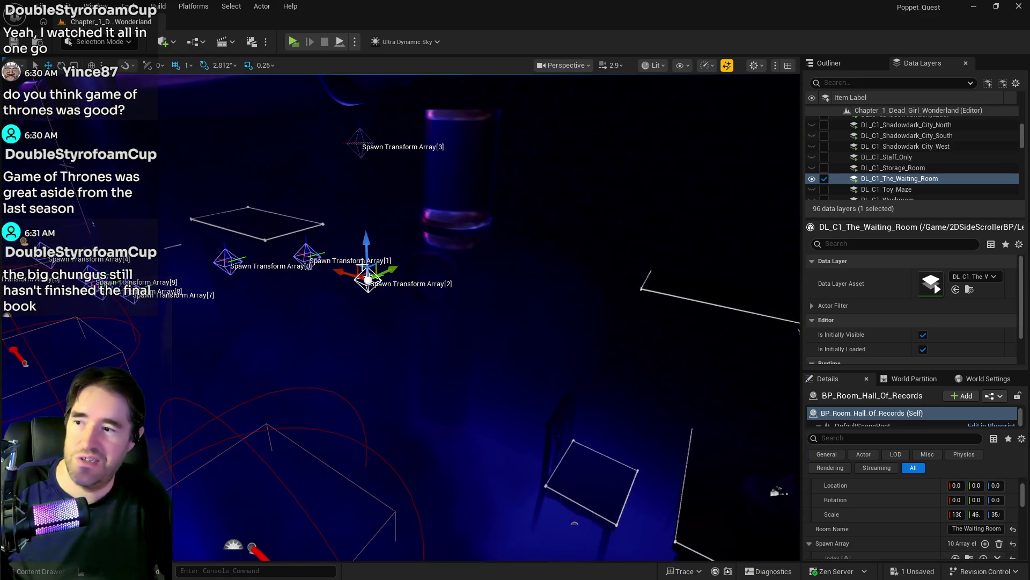
{"action": "left_click_drag", "start_coordinate": [358, 278], "coordinate": [231, 263]}
{"action": "left_click_drag", "start_coordinate": [307, 206], "coordinate": [748, 282]}
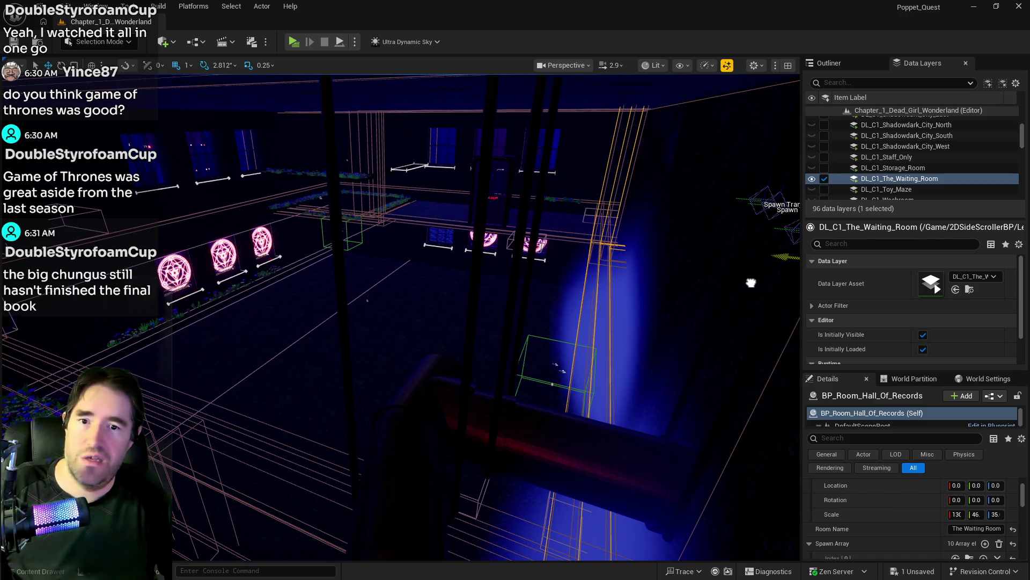
{"action": "key", "text": "f"}
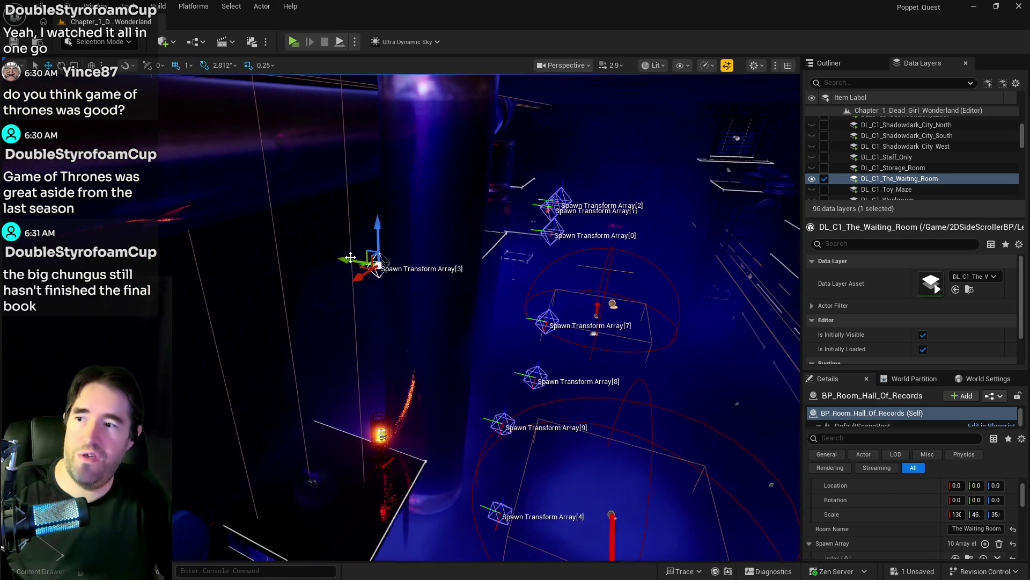
{"action": "left_click_drag", "start_coordinate": [343, 258], "coordinate": [467, 285]}
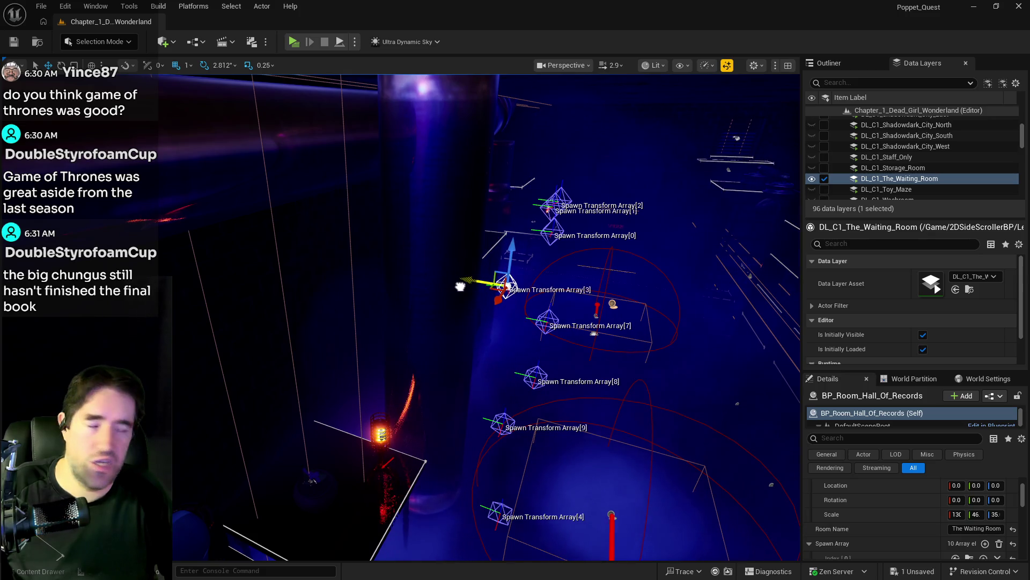
{"action": "mouse_move", "coordinate": [588, 334]}
{"action": "left_mouse_down"}
{"action": "mouse_move", "coordinate": [591, 343]}
{"action": "mouse_move", "coordinate": [311, 319]}
{"action": "mouse_move", "coordinate": [569, 248]}
{"action": "mouse_move", "coordinate": [675, 250]}
{"action": "mouse_move", "coordinate": [454, 248]}
{"action": "left_mouse_up"}
{"action": "left_click_drag", "start_coordinate": [454, 220], "coordinate": [457, 221]}
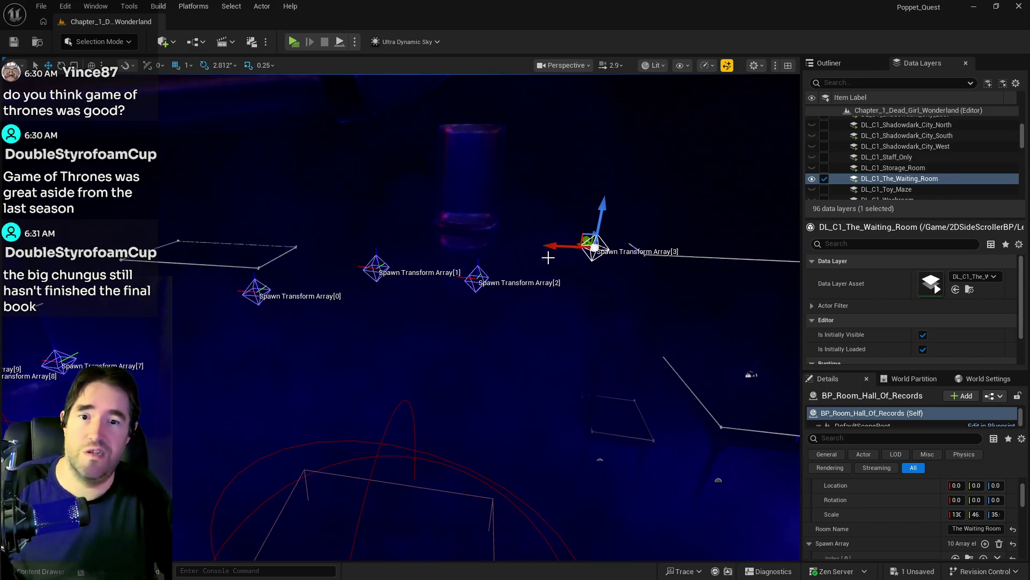
{"action": "mouse_move", "coordinate": [548, 258]}
{"action": "left_mouse_down"}
{"action": "mouse_move", "coordinate": [548, 322]}
{"action": "mouse_move", "coordinate": [533, 227]}
{"action": "left_mouse_up"}
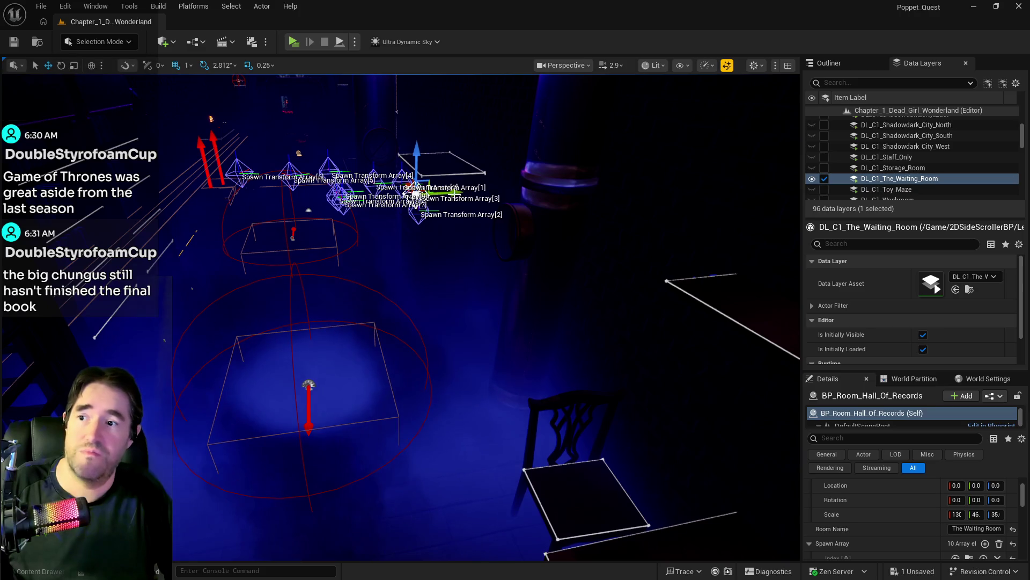
Step: Slide Spawn Transform Array[3] further right and select Array[0] for repositioning
{"action": "mouse_move", "coordinate": [455, 192]}
{"action": "left_mouse_down"}
{"action": "mouse_move", "coordinate": [560, 191]}
{"action": "mouse_move", "coordinate": [482, 225]}
{"action": "mouse_move", "coordinate": [482, 241]}
{"action": "mouse_move", "coordinate": [481, 204]}
{"action": "left_mouse_up"}
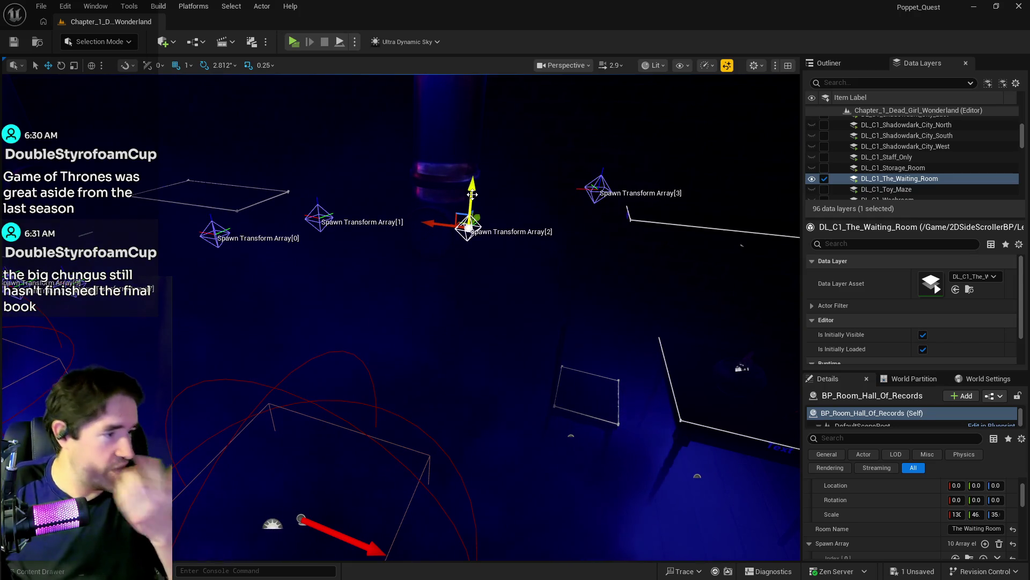
{"action": "mouse_move", "coordinate": [491, 247]}
{"action": "left_mouse_down"}
{"action": "mouse_move", "coordinate": [484, 231]}
{"action": "mouse_move", "coordinate": [501, 231]}
{"action": "left_mouse_up"}
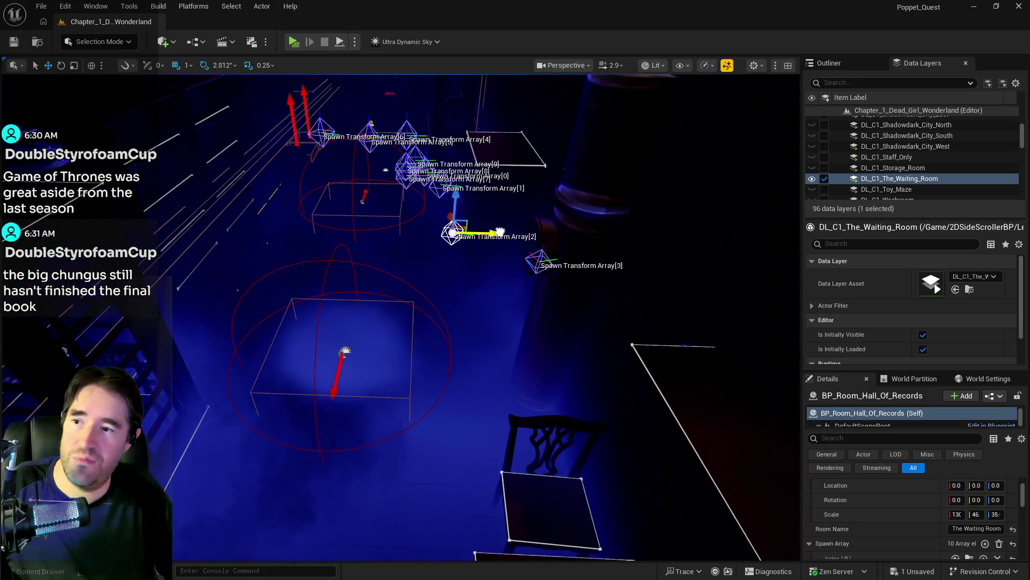
{"action": "left_click_drag", "start_coordinate": [452, 253], "coordinate": [423, 272]}
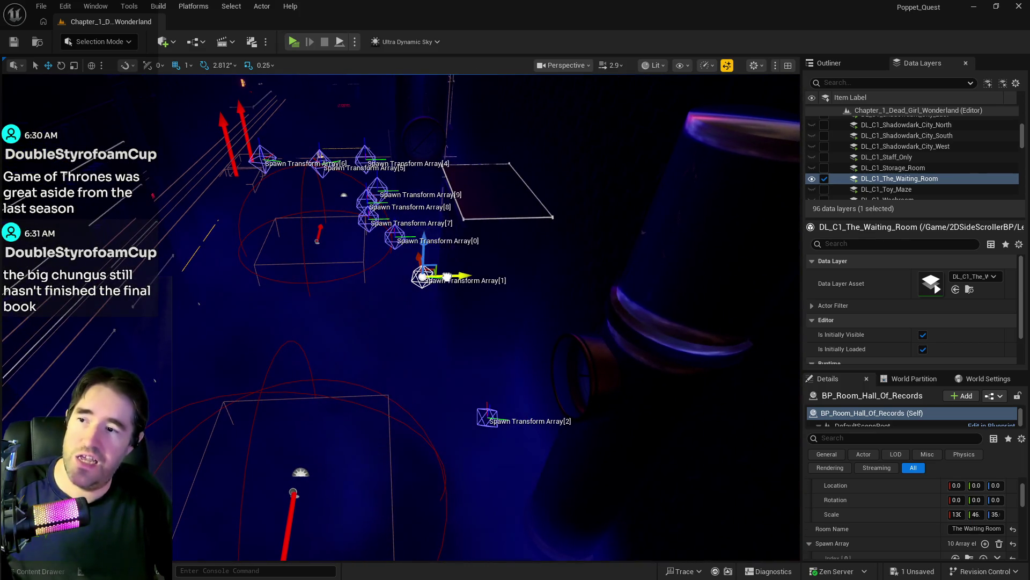
{"action": "left_click", "coordinate": [395, 237]}
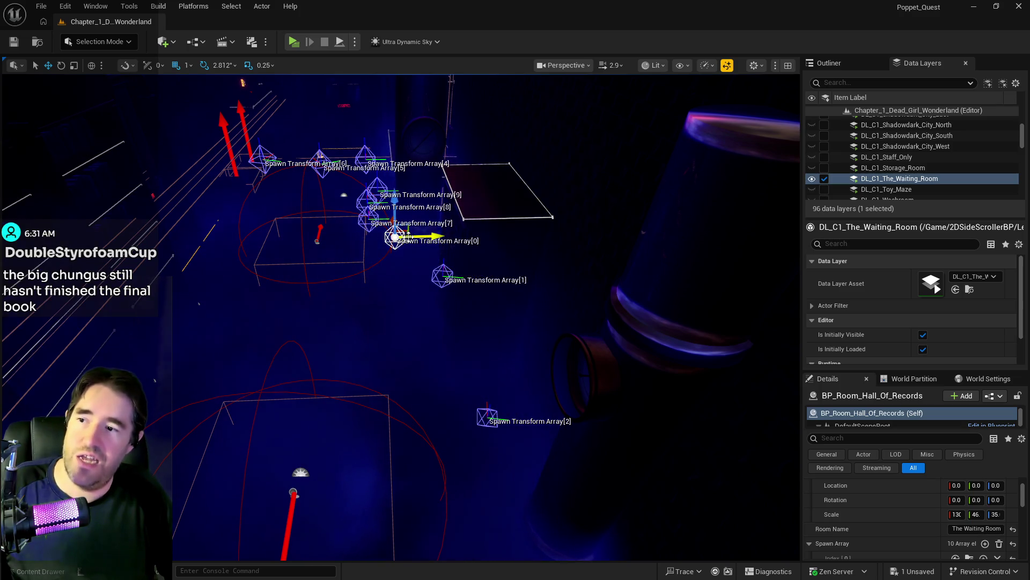
{"action": "mouse_move", "coordinate": [454, 236]}
{"action": "left_mouse_down"}
{"action": "mouse_move", "coordinate": [462, 300]}
{"action": "mouse_move", "coordinate": [452, 318]}
{"action": "mouse_move", "coordinate": [408, 247]}
{"action": "mouse_move", "coordinate": [441, 315]}
{"action": "left_mouse_up"}
Step: Save all level changes with Ctrl+S and fly the view back to the spawn room
{"action": "key", "text": "ctrl+s"}
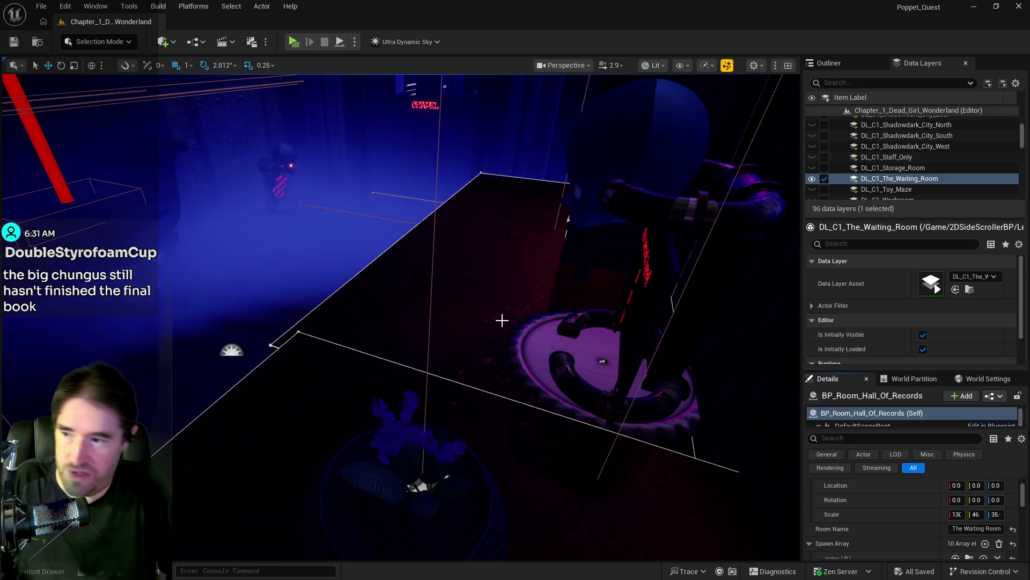
{"action": "left_click_drag", "start_coordinate": [502, 321], "coordinate": [449, 285]}
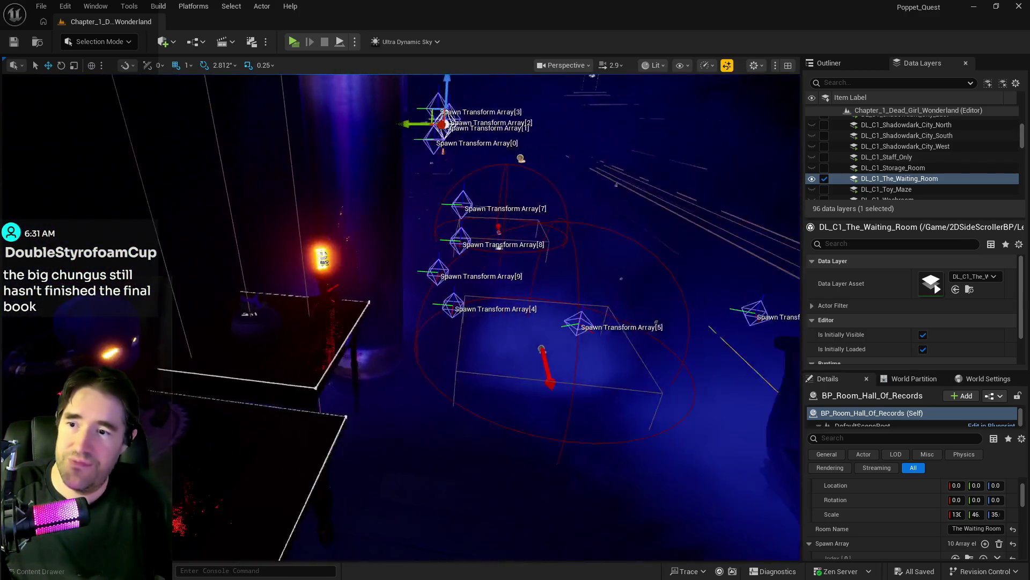
{"action": "mouse_move", "coordinate": [449, 161]}
{"action": "left_mouse_down"}
{"action": "mouse_move", "coordinate": [364, 165]}
{"action": "mouse_move", "coordinate": [427, 150]}
{"action": "mouse_move", "coordinate": [382, 166]}
{"action": "mouse_move", "coordinate": [417, 90]}
{"action": "left_mouse_up"}
Step: Set the Hall of Records room's Scale Y to 47 in the Details panel
{"action": "left_click_drag", "start_coordinate": [378, 172], "coordinate": [381, 167]}
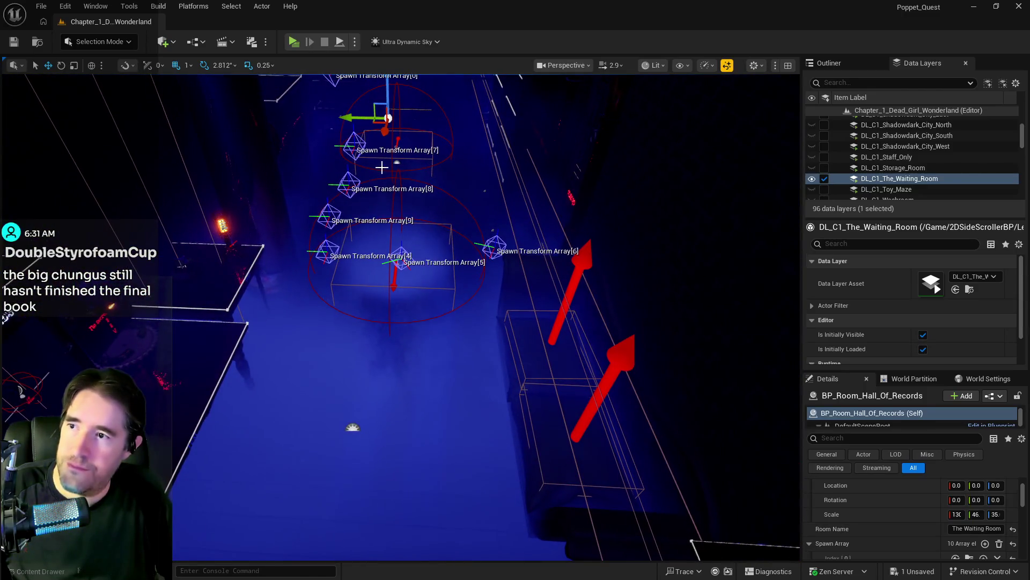
{"action": "scroll", "coordinate": [882, 483], "scroll_direction": "down", "scroll_amount": 2}
{"action": "left_click", "coordinate": [957, 479]}
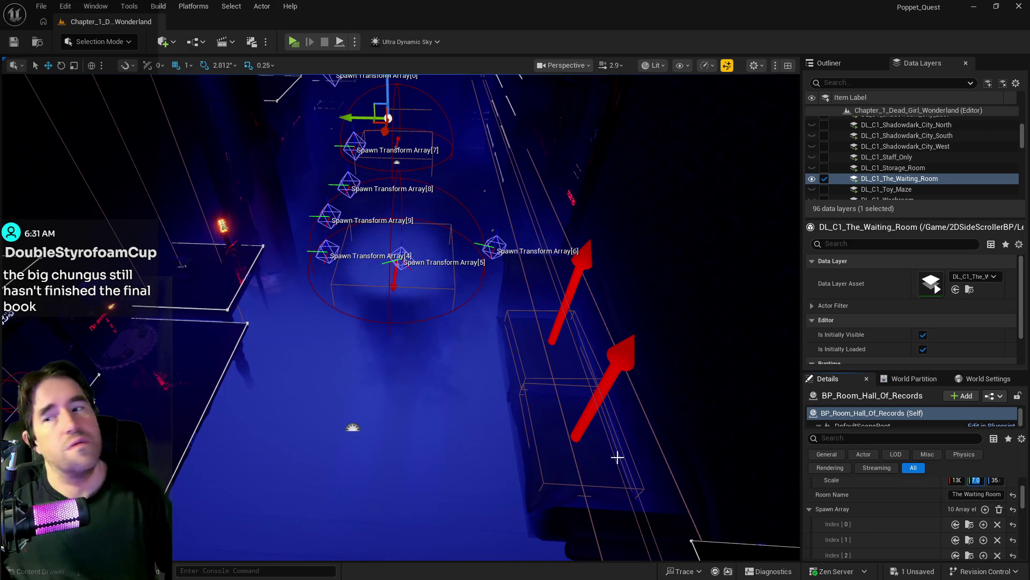
{"action": "left_click_drag", "start_coordinate": [617, 457], "coordinate": [585, 433]}
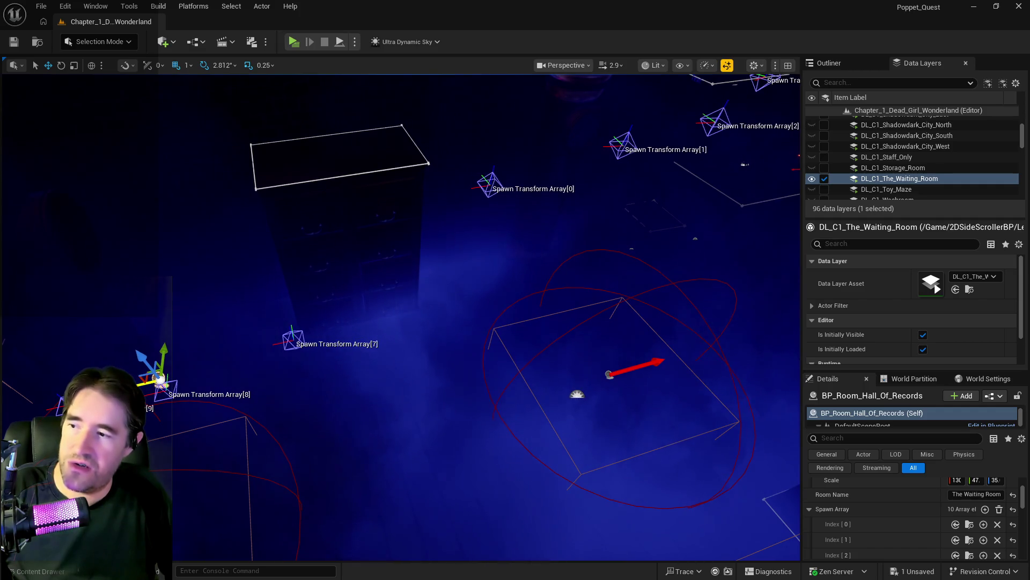
{"action": "key", "text": "f"}
{"action": "left_click_drag", "start_coordinate": [585, 432], "coordinate": [551, 407]}
Step: Drag the room's Scale X up to 131, then 132, and inspect the Waiting Room fit
{"action": "scroll", "coordinate": [823, 509], "scroll_direction": "up", "scroll_amount": 1}
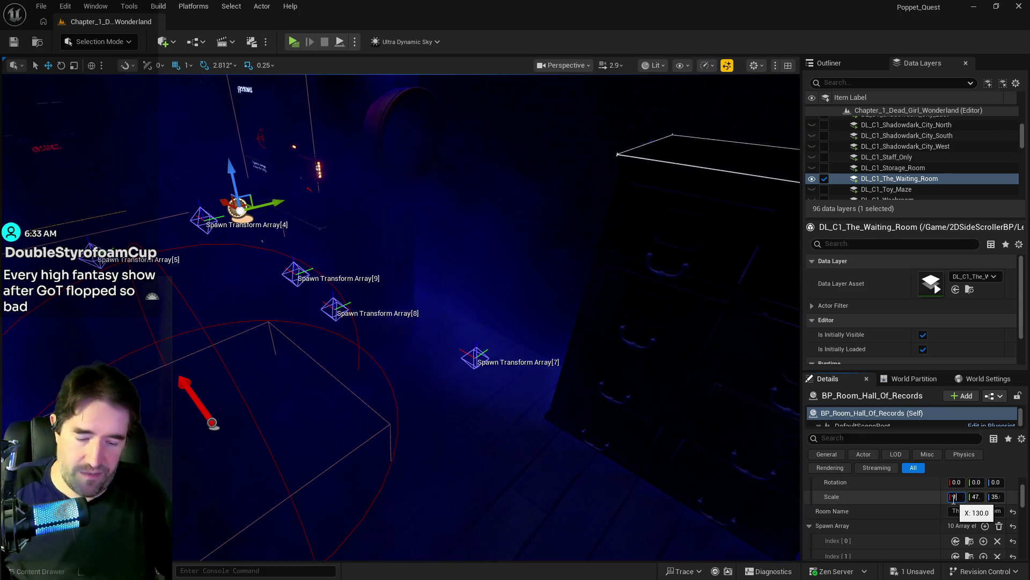
{"action": "left_click_drag", "start_coordinate": [582, 343], "coordinate": [571, 331]}
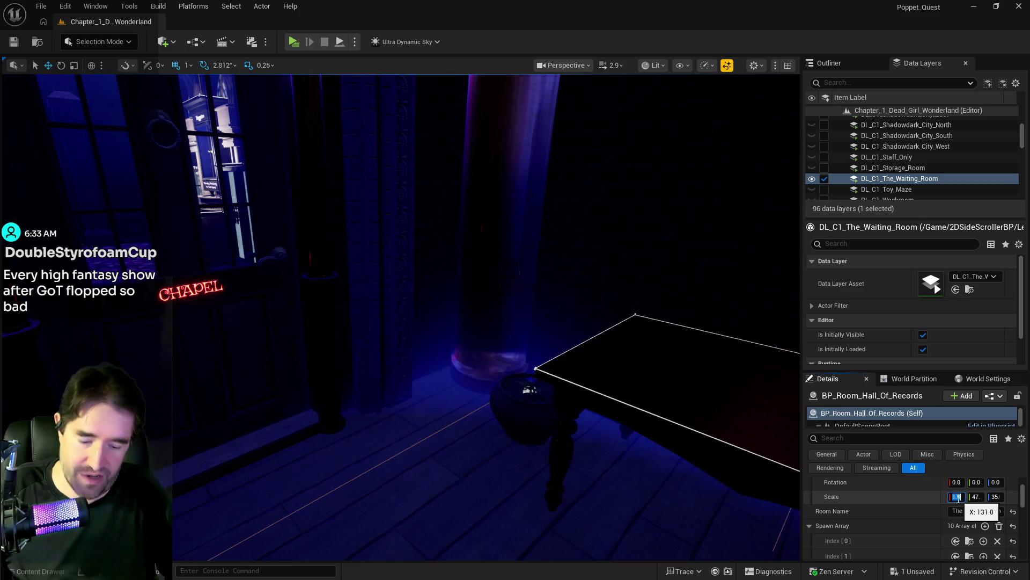
{"action": "mouse_move", "coordinate": [736, 402]}
{"action": "left_mouse_down"}
{"action": "mouse_move", "coordinate": [318, 77]}
{"action": "mouse_move", "coordinate": [530, 268]}
{"action": "mouse_move", "coordinate": [563, 318]}
{"action": "left_mouse_up"}
{"action": "left_click_drag", "start_coordinate": [244, 312], "coordinate": [244, 312]}
{"action": "left_click_drag", "start_coordinate": [258, 234], "coordinate": [258, 234]}
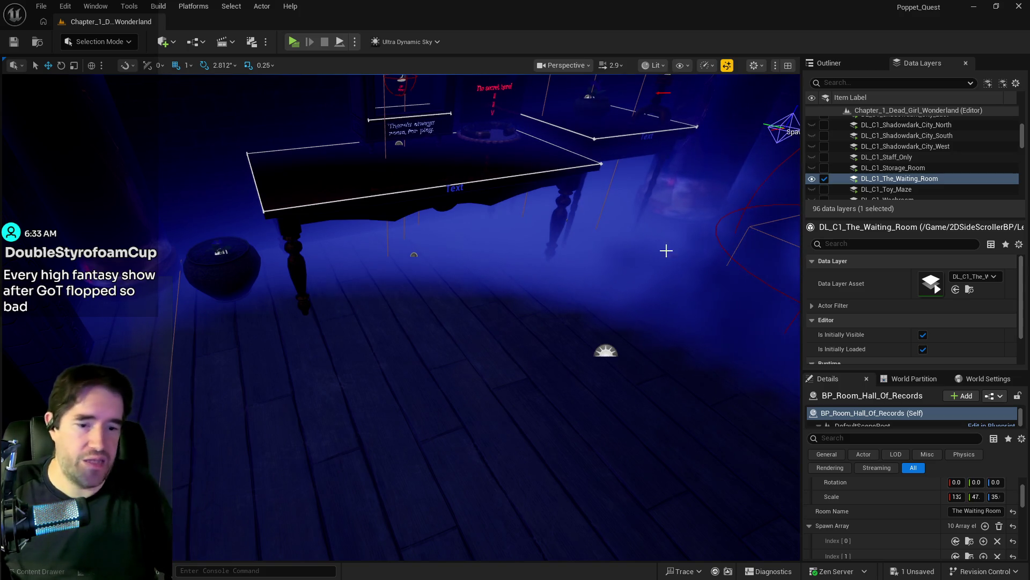
{"action": "left_click_drag", "start_coordinate": [591, 322], "coordinate": [591, 322]}
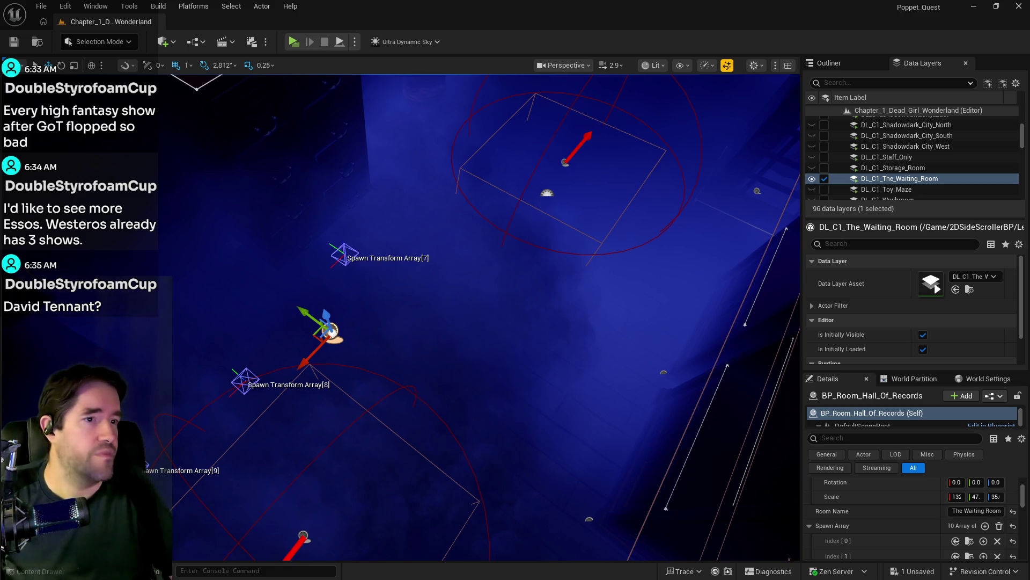
Step: Switch from the Unreal Editor to the browser showing the actor's IMDb page
{"action": "key", "text": "alt+Tab"}
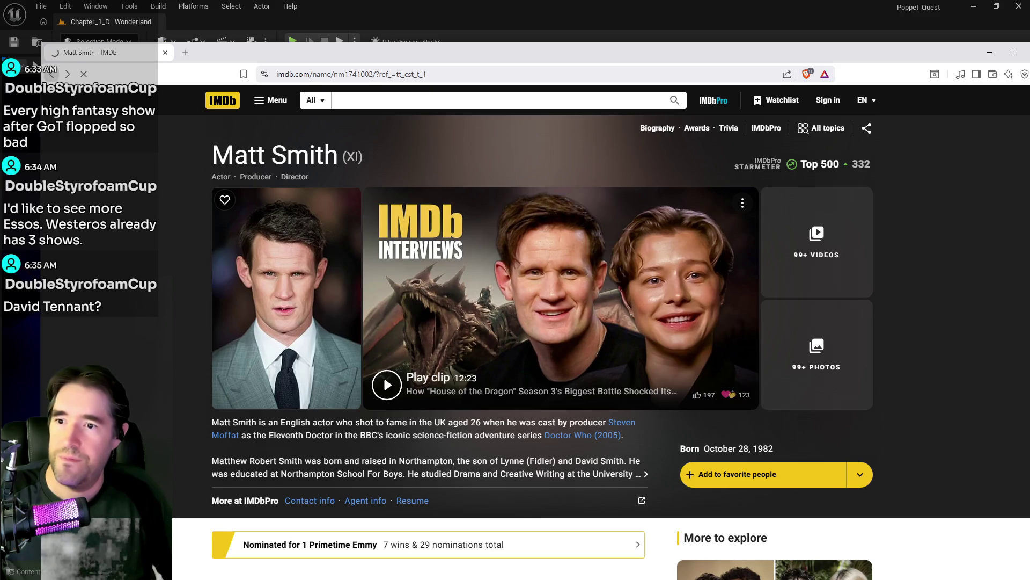
Step: Return to the House of the Dragon series page and scroll through its Top Cast actors and roles
{"action": "left_click", "coordinate": [51, 74]}
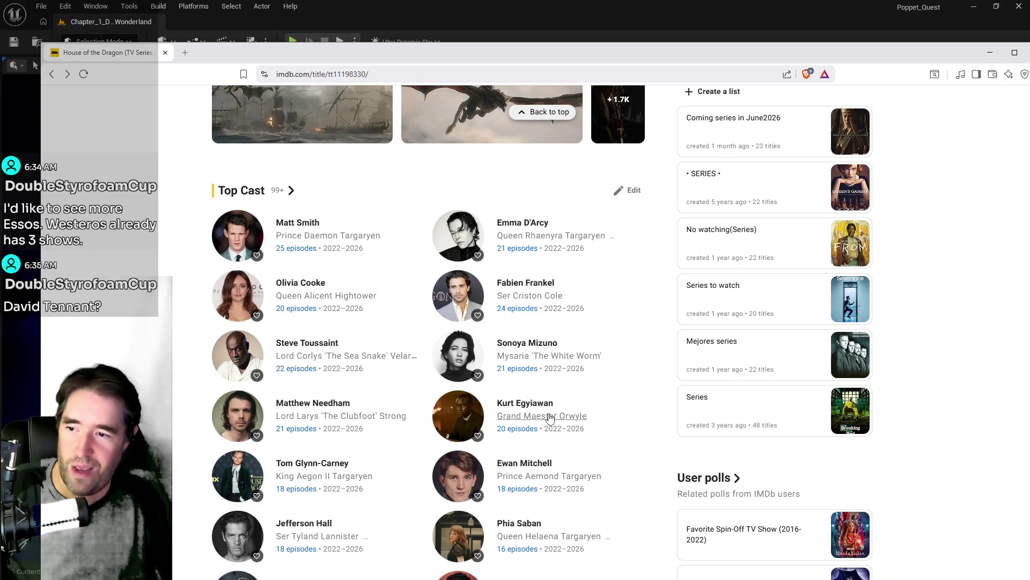
{"action": "scroll", "coordinate": [556, 421], "scroll_direction": "down", "scroll_amount": 1}
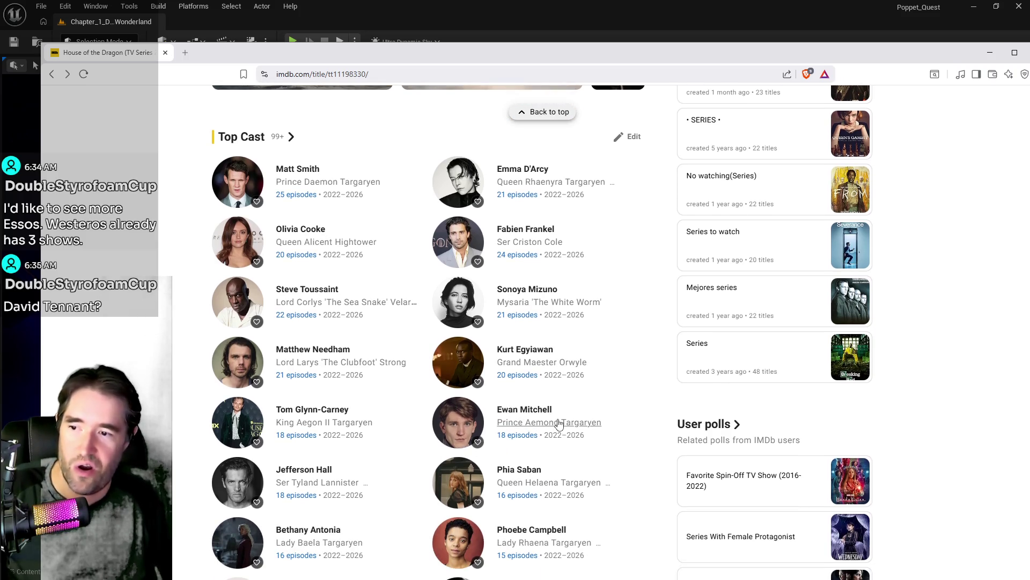
{"action": "scroll", "coordinate": [301, 427], "scroll_direction": "down", "scroll_amount": 2}
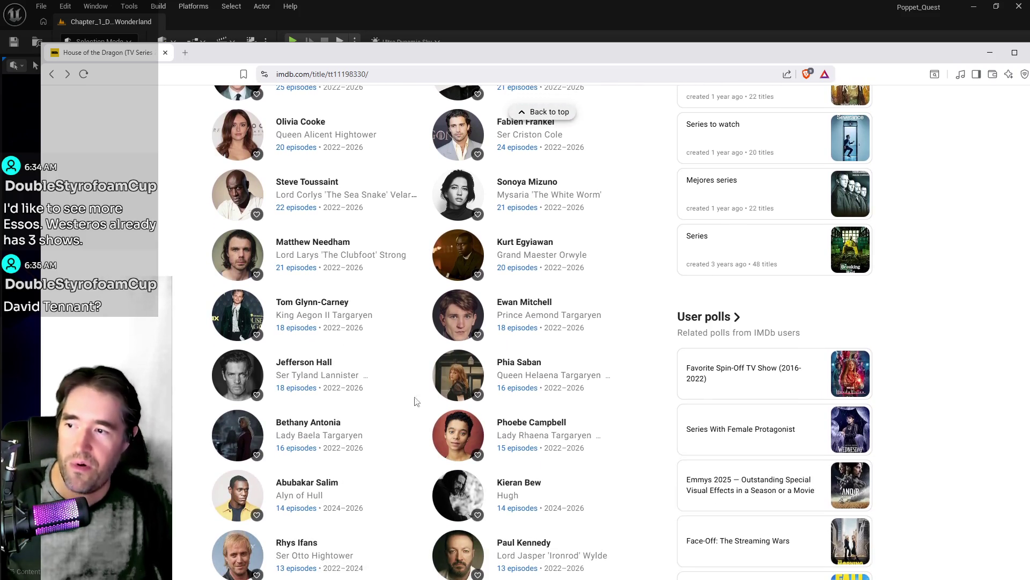
{"action": "scroll", "coordinate": [416, 402], "scroll_direction": "down", "scroll_amount": 5}
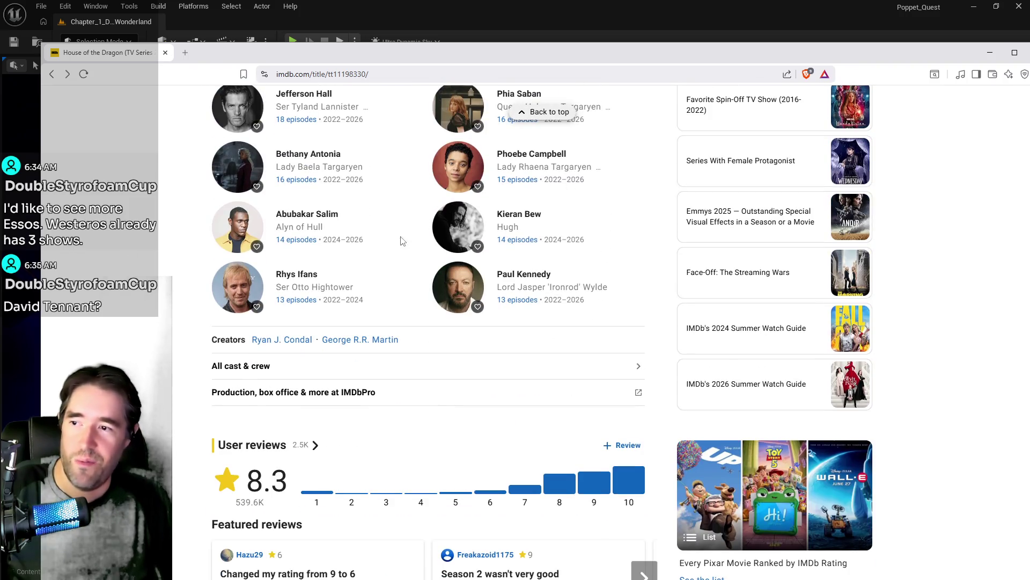
{"action": "scroll", "coordinate": [398, 289], "scroll_direction": "up", "scroll_amount": 5}
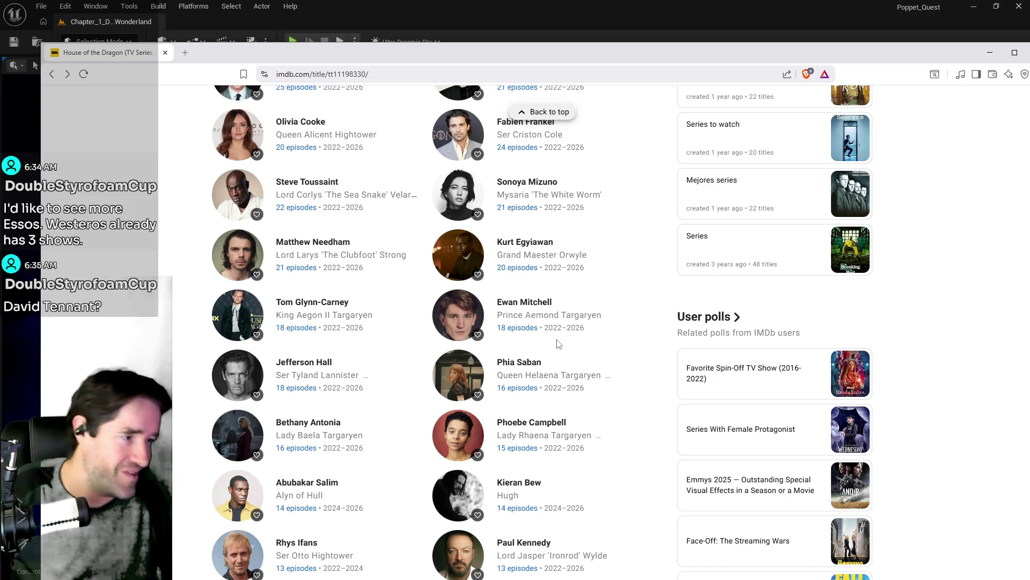
{"action": "scroll", "coordinate": [531, 99], "scroll_direction": "up", "scroll_amount": 2}
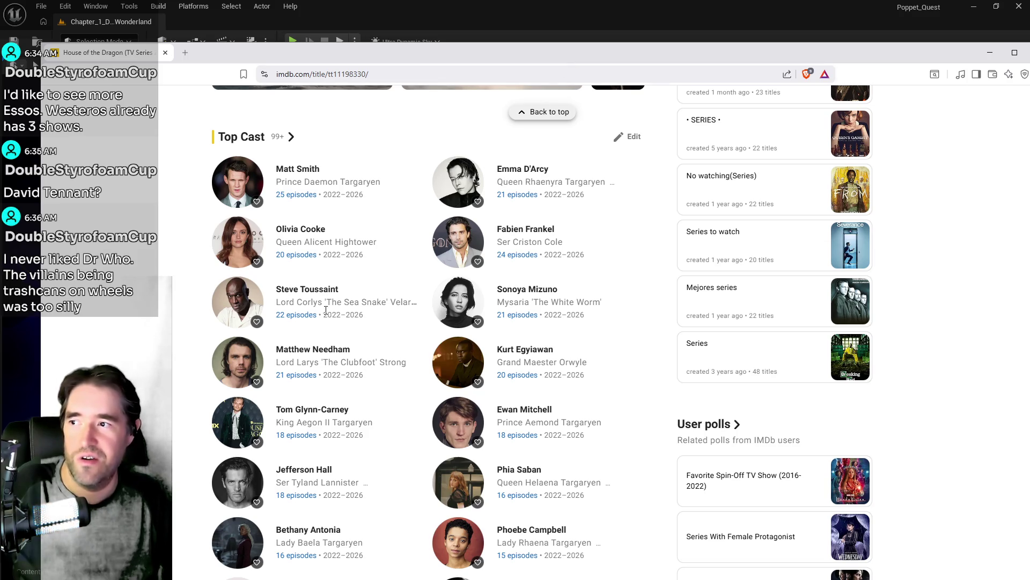
Step: Open the Prince Daemon Targaryen actor's profile and scroll down to his Credits section
{"action": "left_click", "coordinate": [248, 190]}
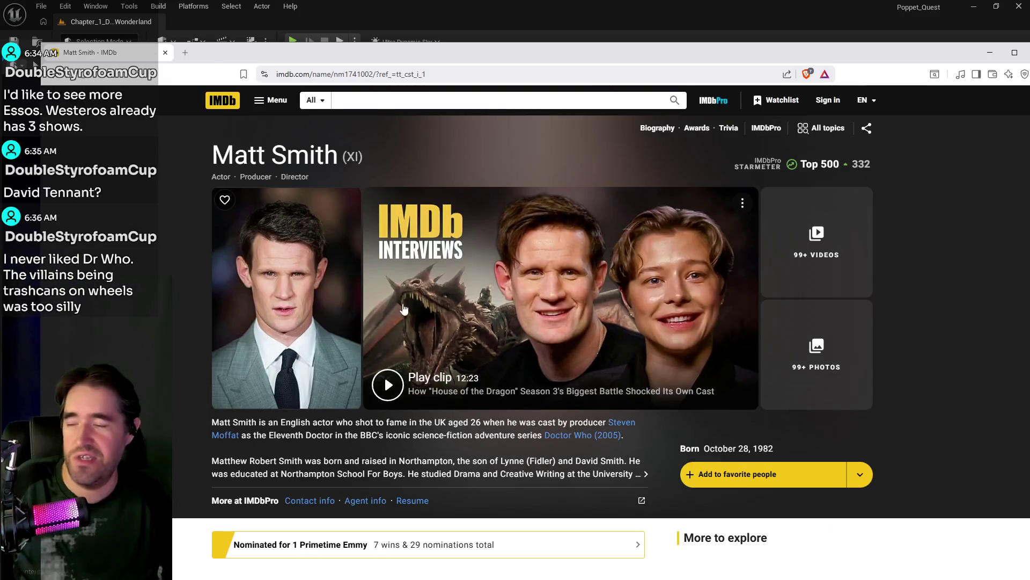
{"action": "scroll", "coordinate": [404, 309], "scroll_direction": "down", "scroll_amount": 20}
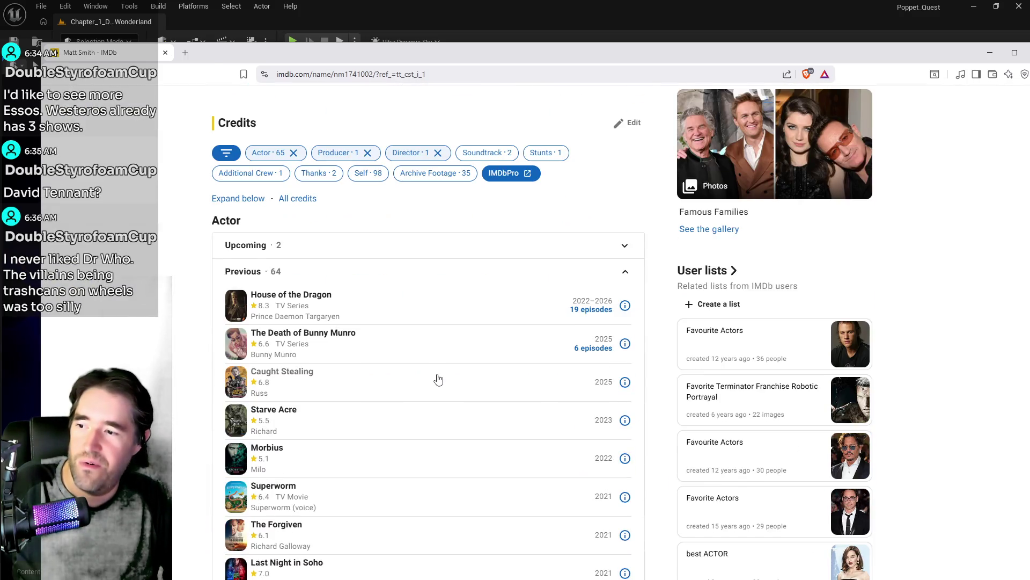
{"action": "scroll", "coordinate": [439, 380], "scroll_direction": "down", "scroll_amount": 4}
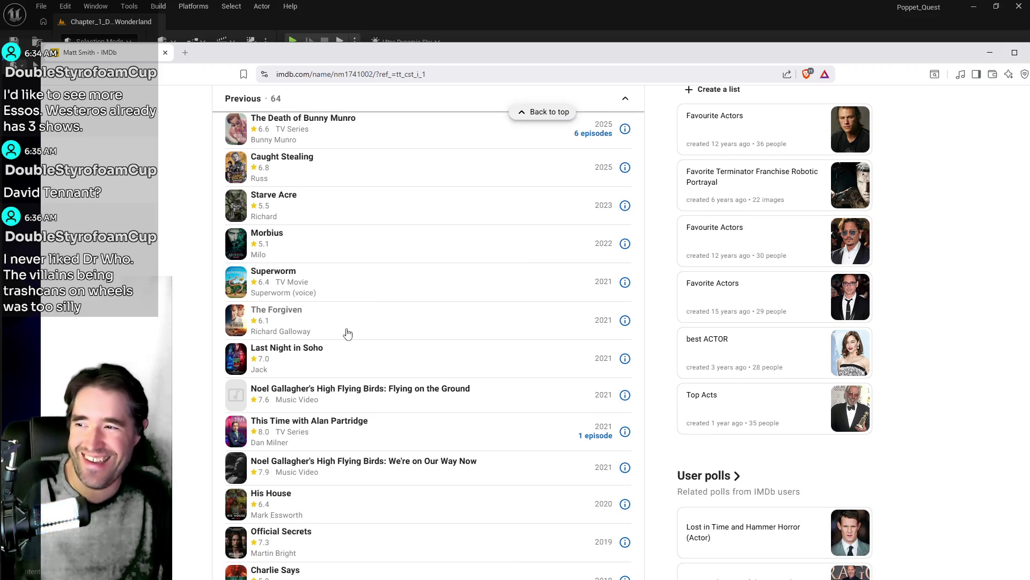
{"action": "scroll", "coordinate": [348, 334], "scroll_direction": "down", "scroll_amount": 3}
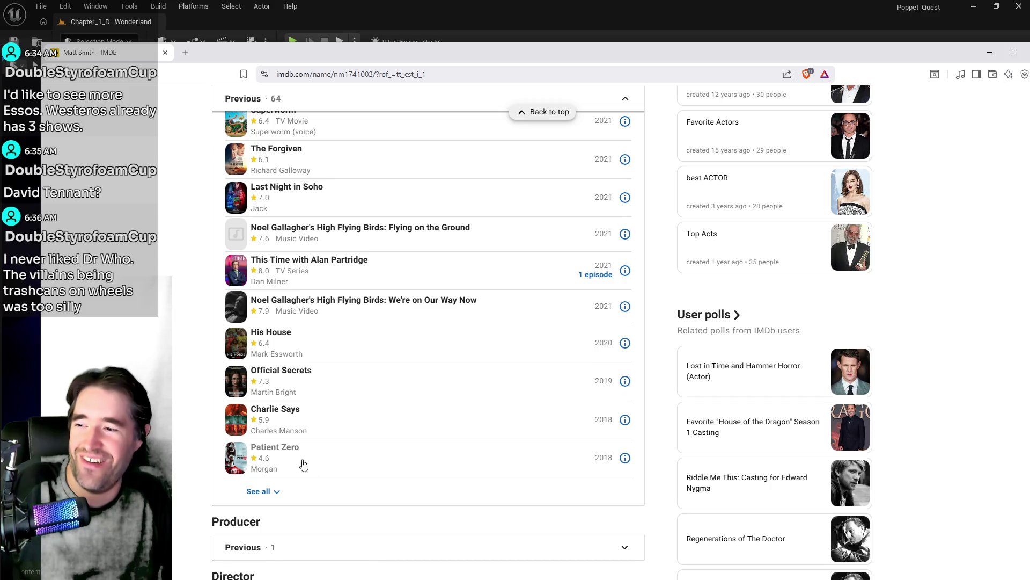
{"action": "scroll", "coordinate": [304, 464], "scroll_direction": "up", "scroll_amount": 5}
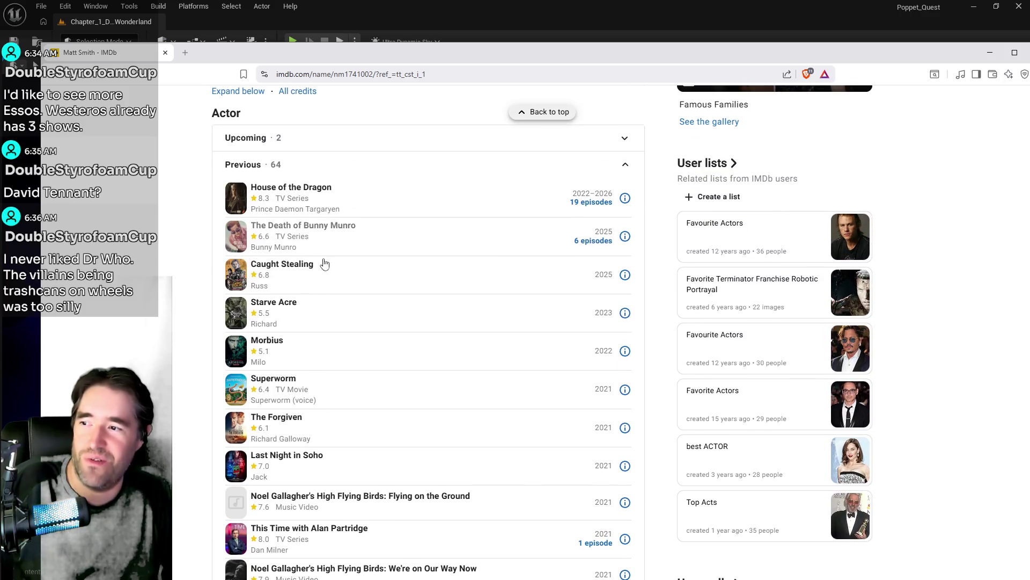
{"action": "scroll", "coordinate": [349, 396], "scroll_direction": "down", "scroll_amount": 5}
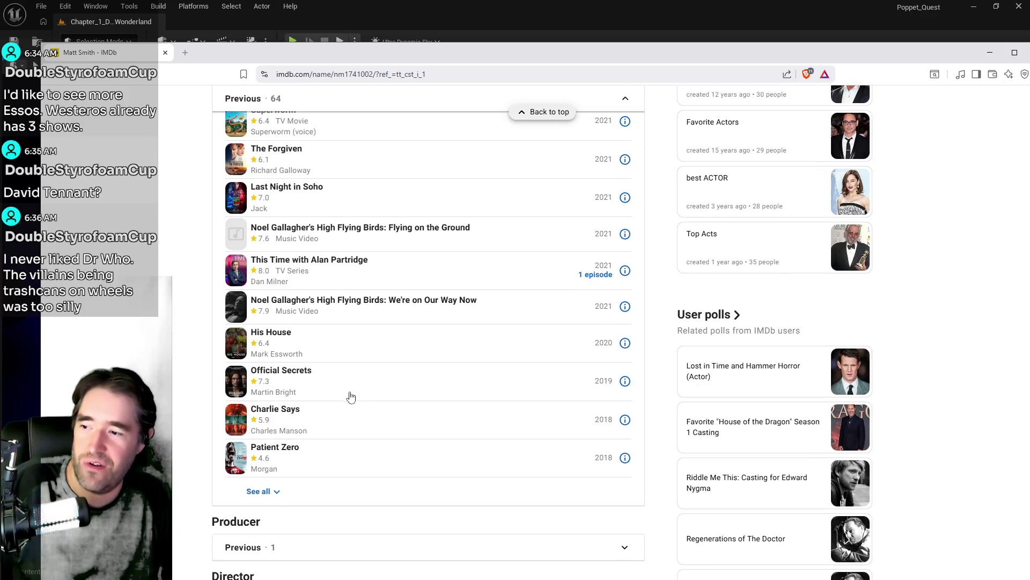
Step: Expand the full credits list to show all 64 previous acting roles
{"action": "left_click", "coordinate": [277, 486]}
{"action": "scroll", "coordinate": [422, 416], "scroll_direction": "down", "scroll_amount": 4}
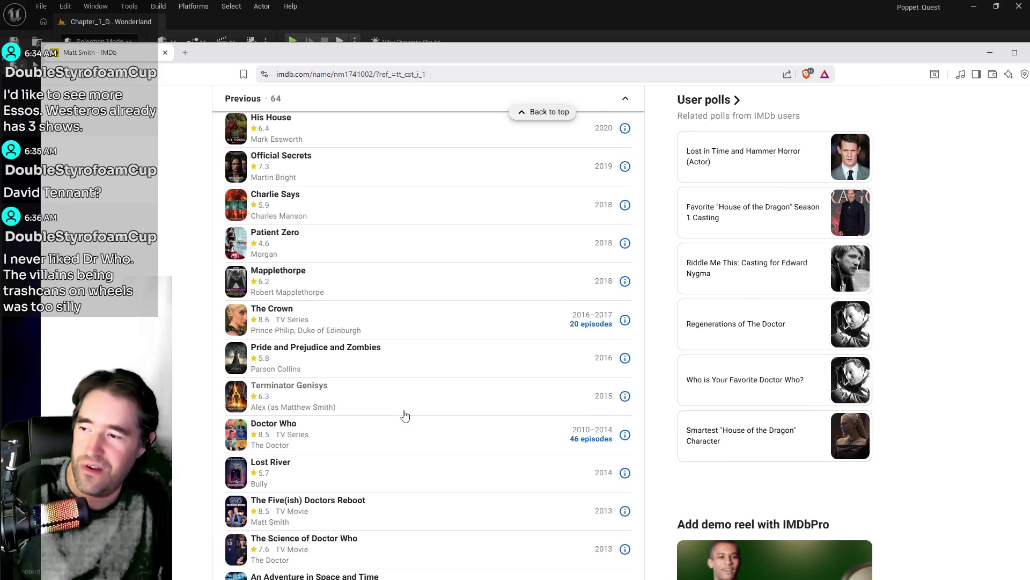
{"action": "scroll", "coordinate": [405, 416], "scroll_direction": "down", "scroll_amount": 2}
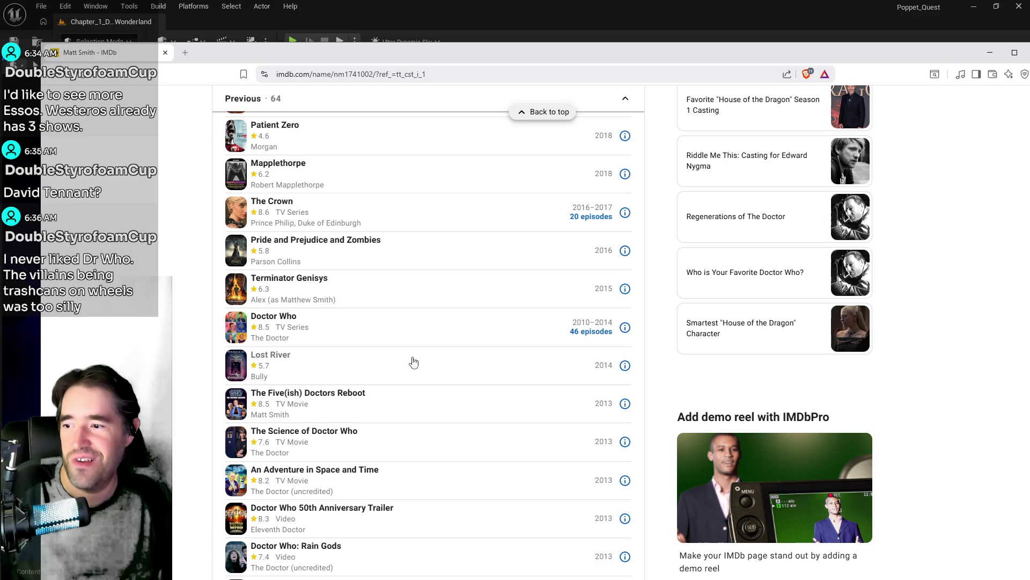
{"action": "scroll", "coordinate": [409, 382], "scroll_direction": "up", "scroll_amount": 10}
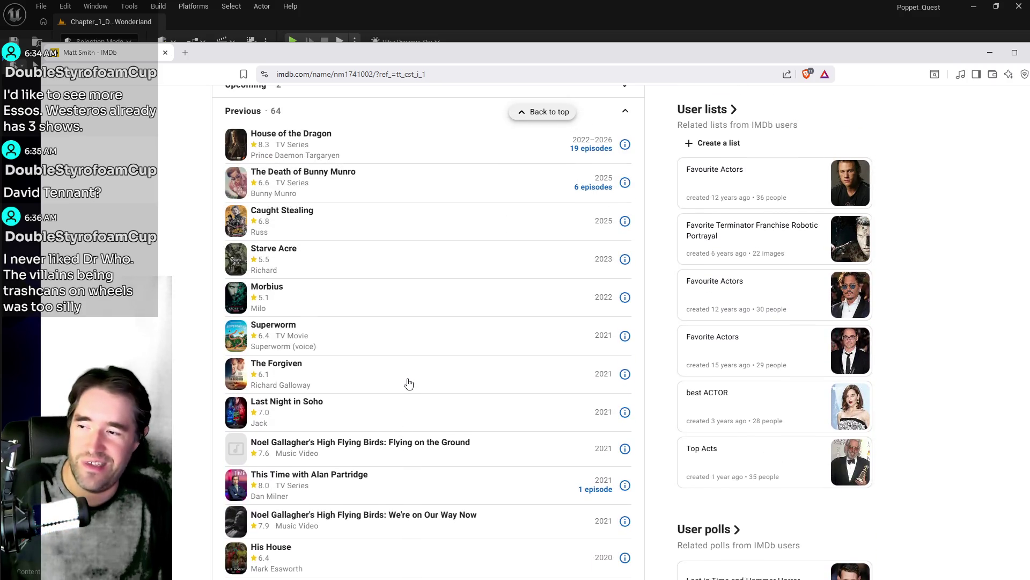
{"action": "scroll", "coordinate": [409, 382], "scroll_direction": "up", "scroll_amount": 5}
Step: Restore the browser to a smaller window, then minimize it to reveal the Unreal editor
{"action": "double_click", "coordinate": [903, 54]}
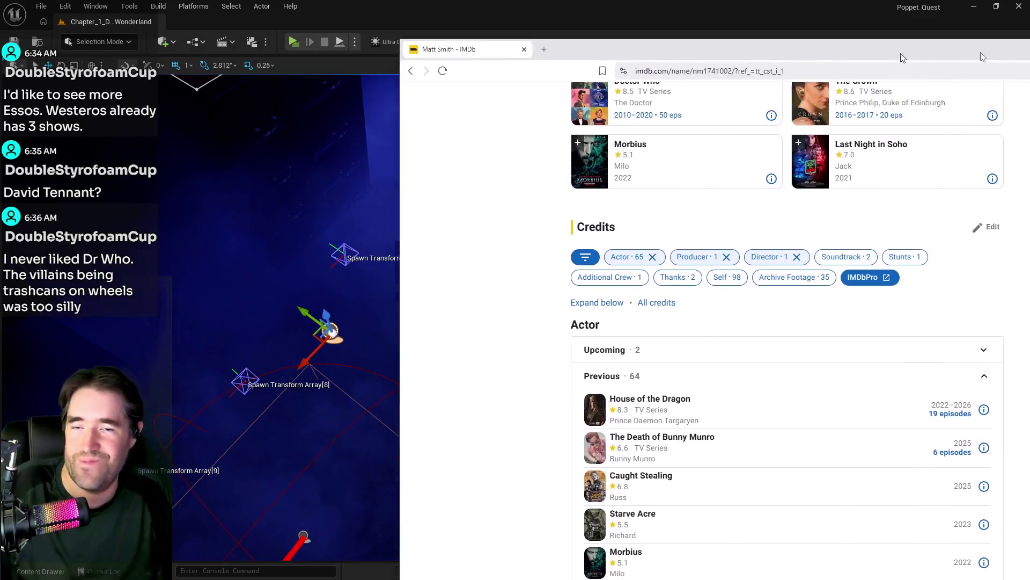
{"action": "left_click", "coordinate": [983, 57]}
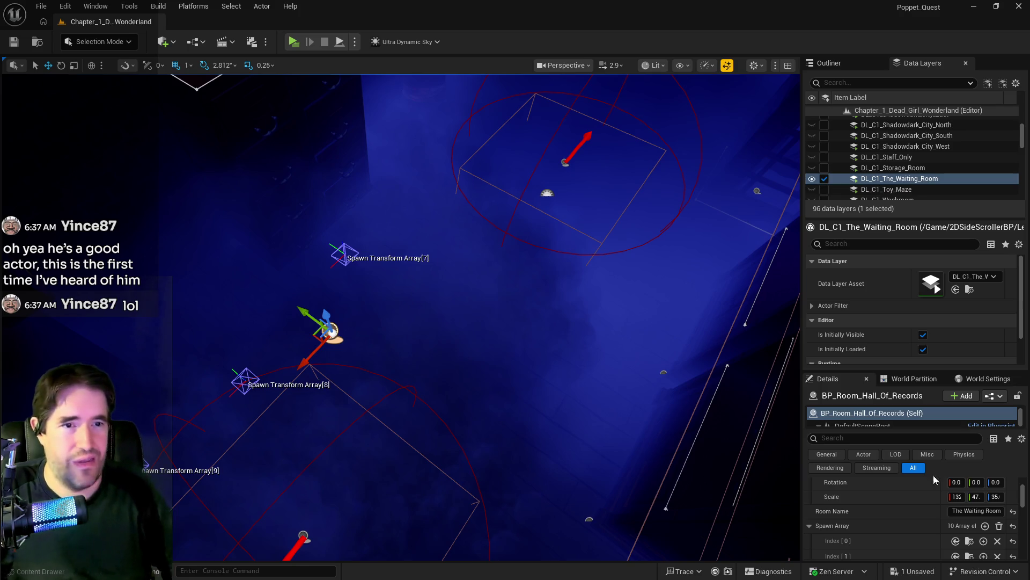
Step: Bring the Waiting Room and its spawn markers into view and save the level with Ctrl+S
{"action": "left_click_drag", "start_coordinate": [655, 387], "coordinate": [601, 322]}
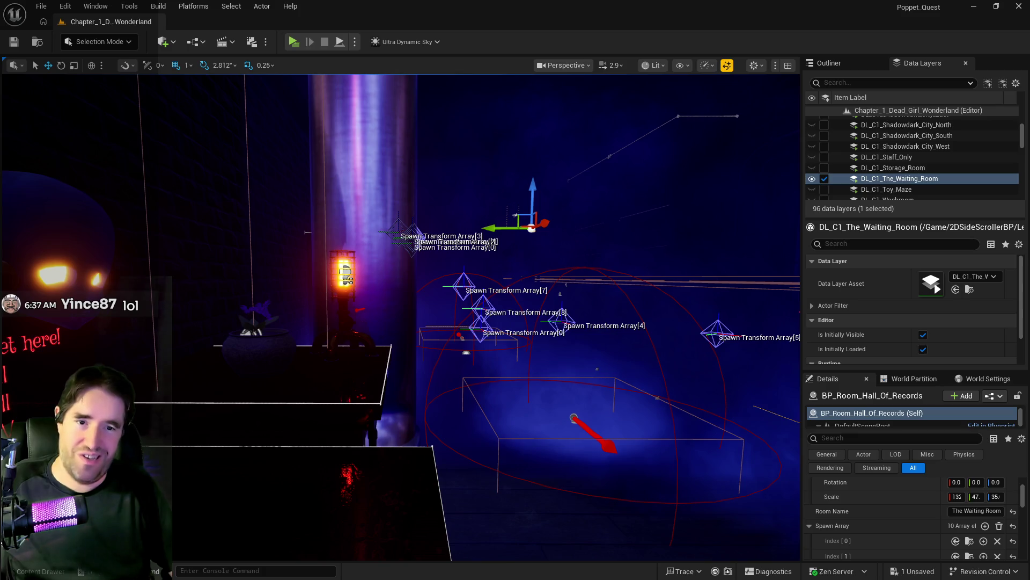
{"action": "key", "text": "ctrl+s"}
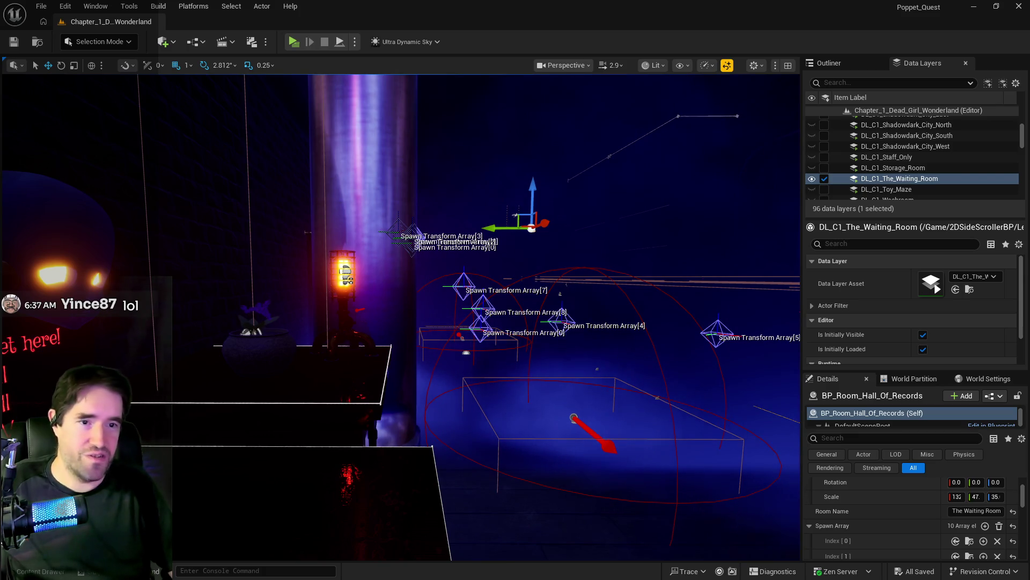